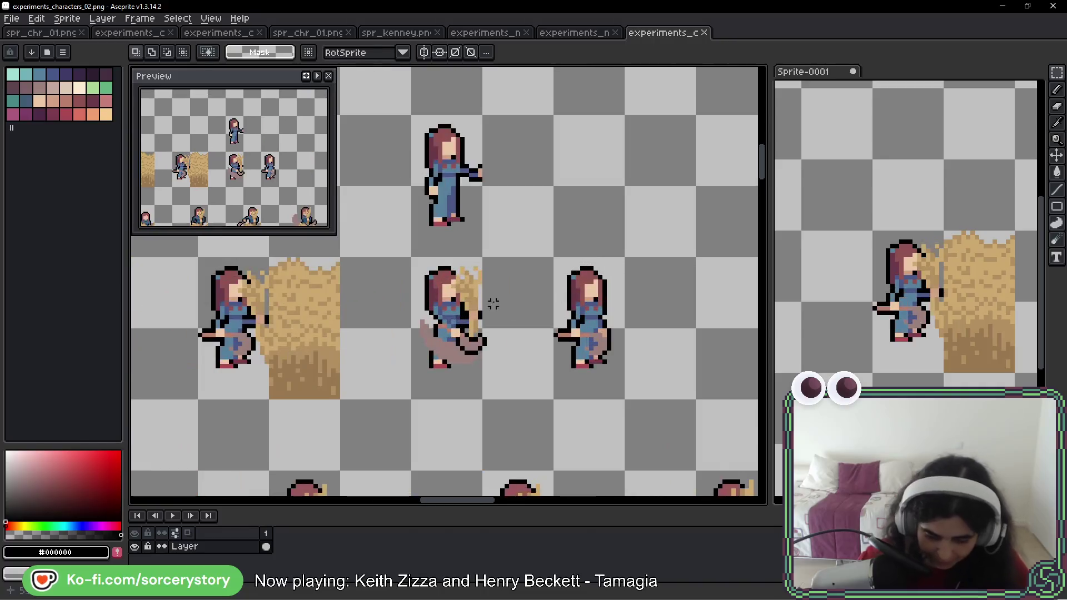
- Move the two characters two cells right and duplicate the right one into the empty cell
mouse_move(413, 258)
left_mouse_down()
mouse_move(482, 328)
mouse_move(625, 400)
left_mouse_up()
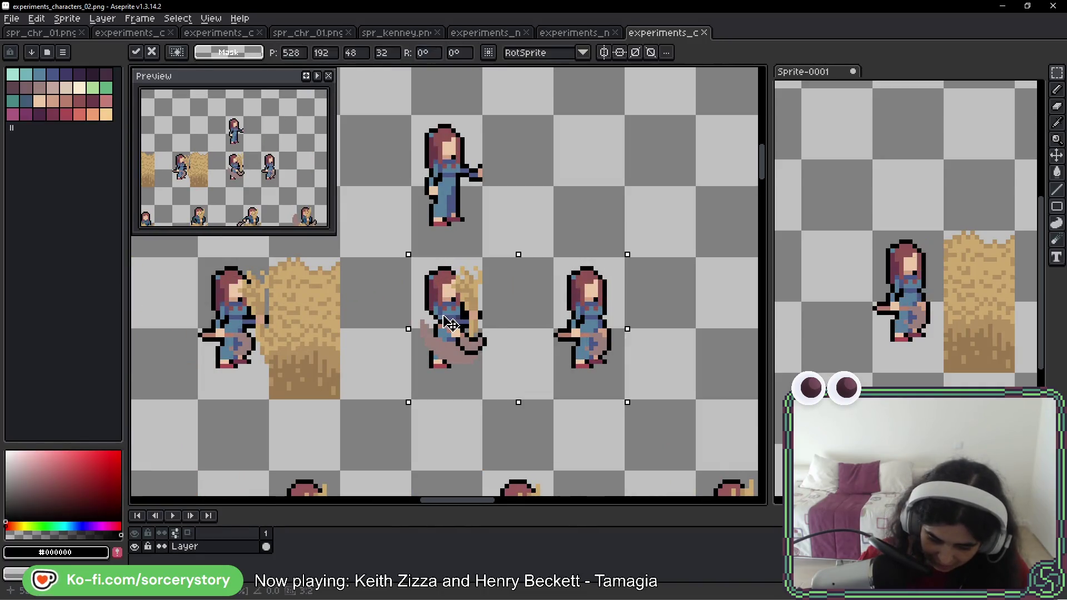
left_click_drag(578, 373, 720, 374)
key("ctrl+d")
mouse_move(586, 286)
left_mouse_down()
mouse_move(611, 378)
mouse_move(636, 369)
mouse_move(484, 340)
left_mouse_up()
key("ctrl+d")
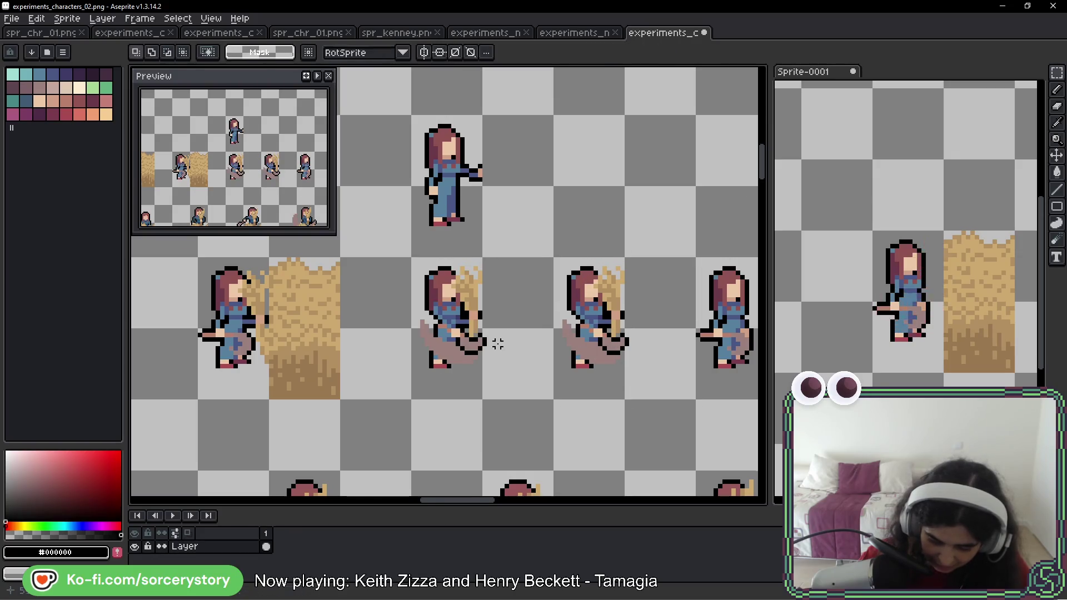
- Undo the extra copy and duplicate the girl three cells right, beside the hay, then switch to Pencil
scroll(489, 340, "up", 2)
key("b")
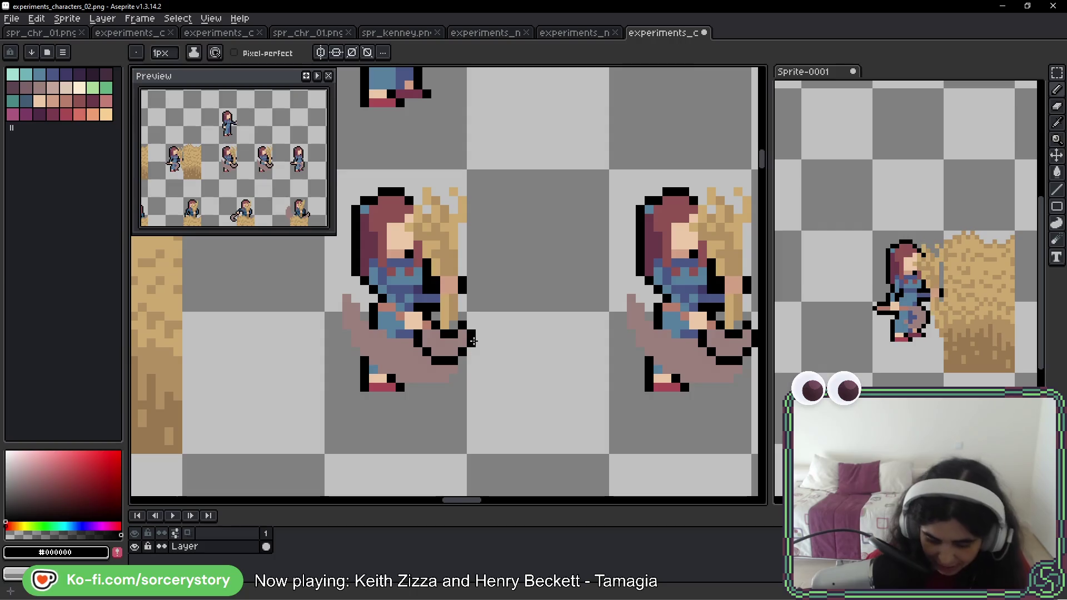
mouse_move(469, 383)
left_mouse_down()
mouse_move(509, 372)
mouse_move(672, 428)
mouse_move(555, 429)
left_mouse_up()
scroll(579, 400, "down", 3)
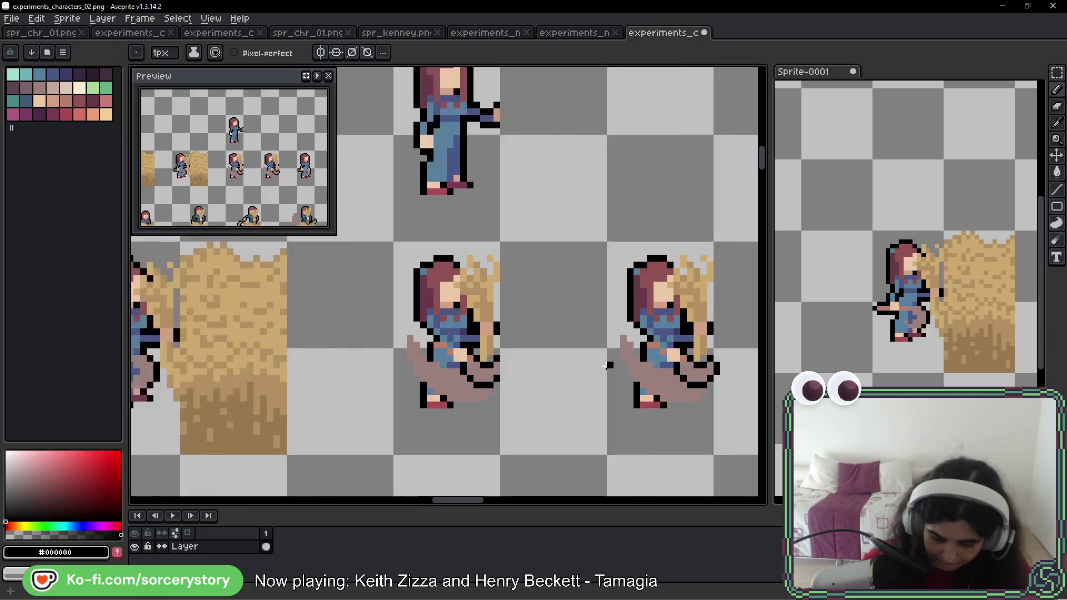
key("m")
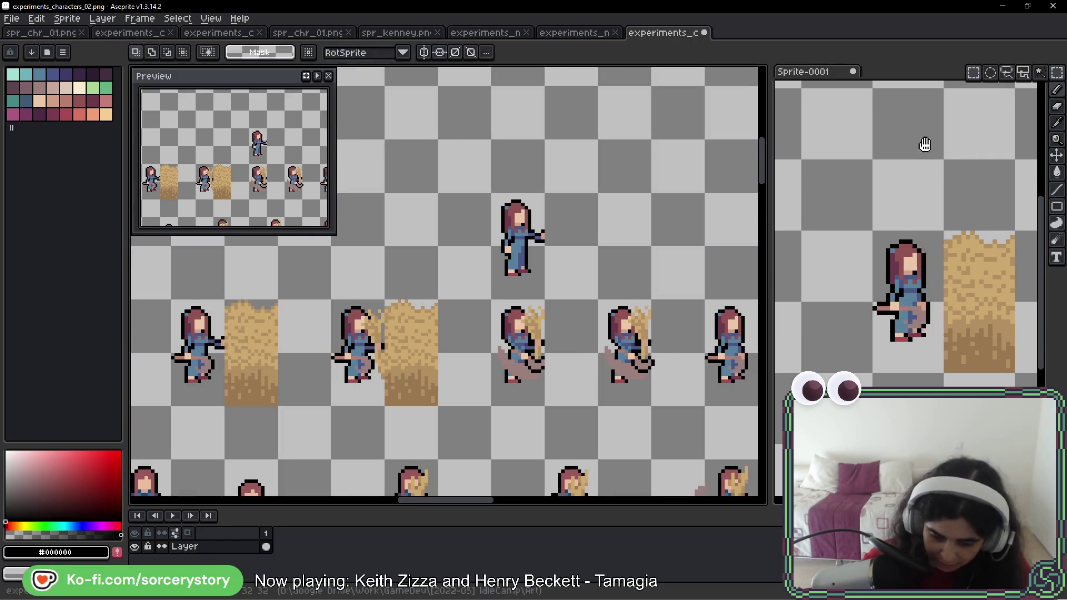
scroll(387, 326, "up", 2)
left_click_drag(383, 328, 420, 420)
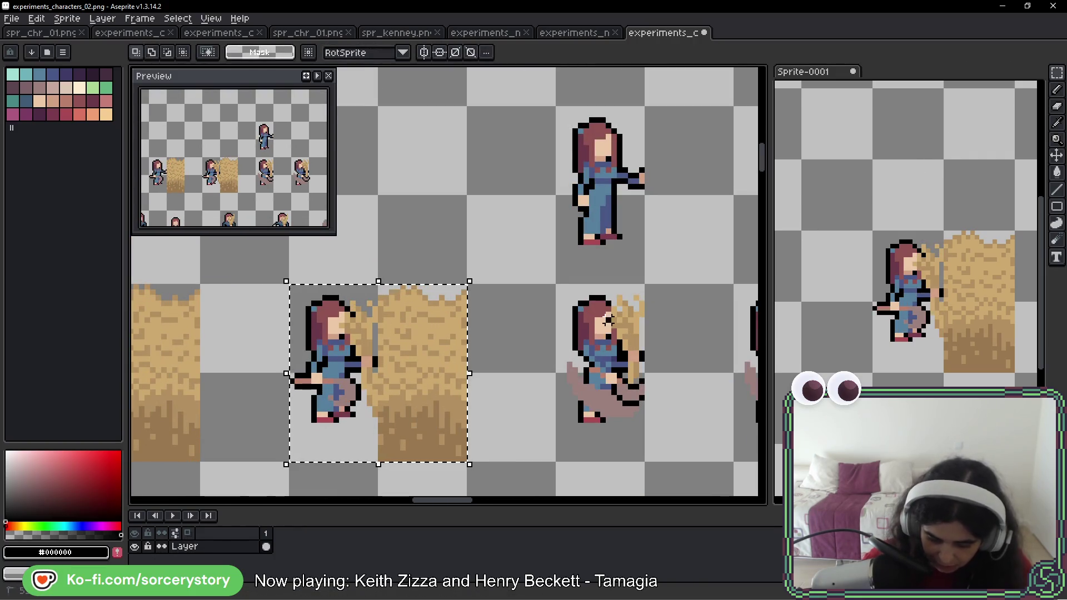
key("ctrl+z")
key("ctrl+z")
mouse_move(353, 414)
left_mouse_down()
mouse_move(619, 414)
mouse_move(510, 309)
left_mouse_up()
scroll(634, 400, "up", 1)
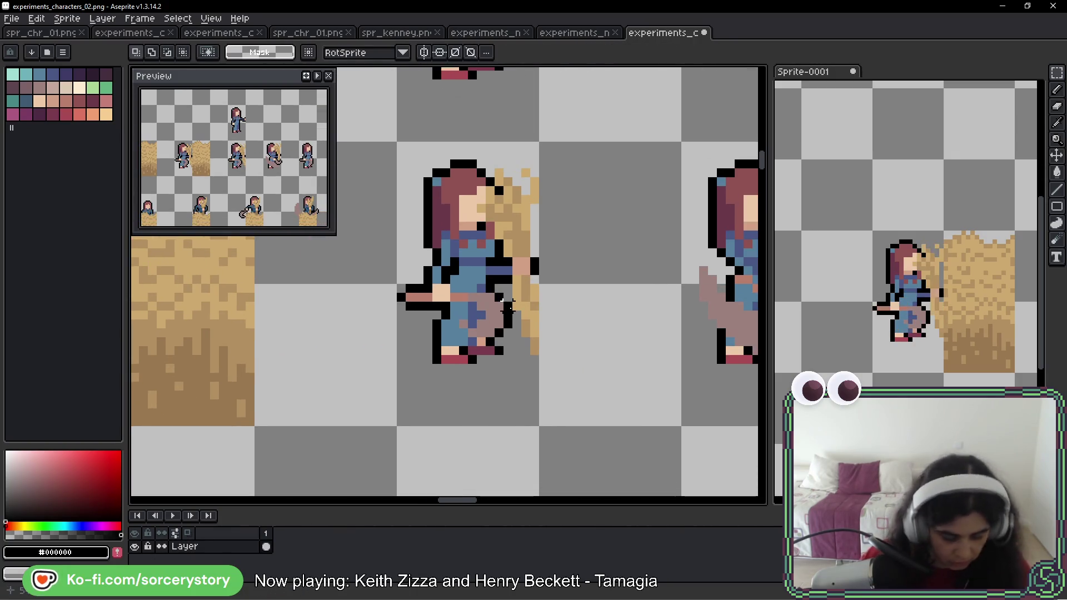
key("b")
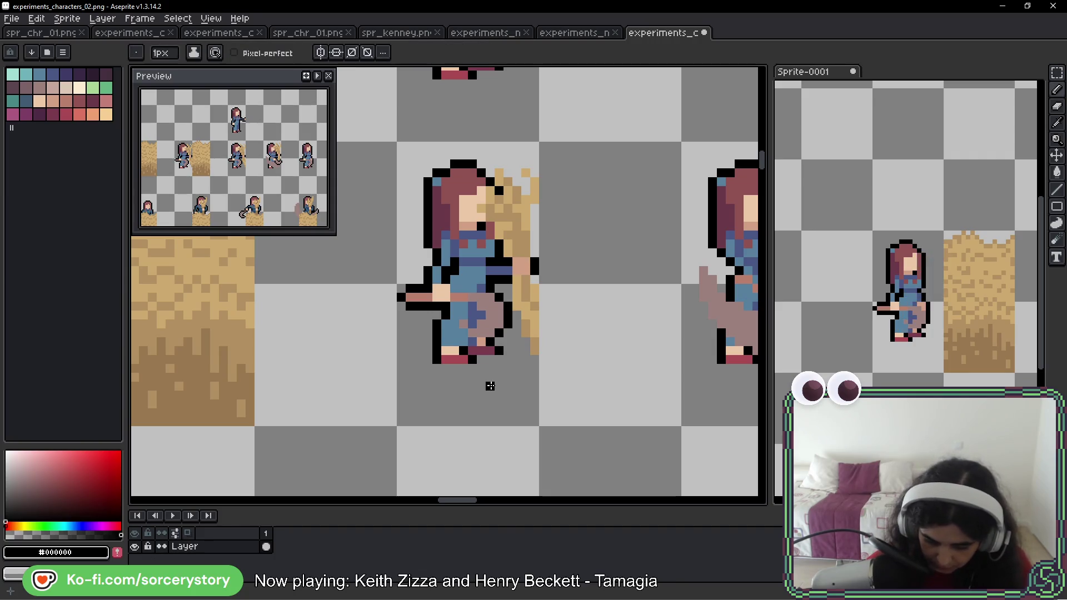
- Draw a short diagonal dress-blue arm line on the copy and outline it with black pixels
left_click_drag(390, 305, 485, 321)
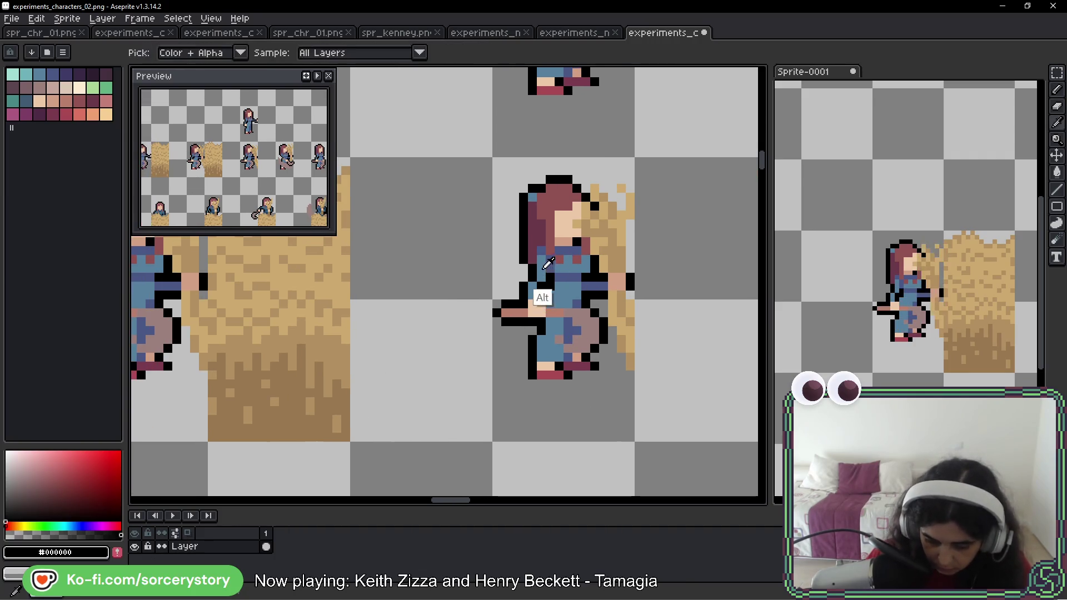
left_click(541, 298, "alt")
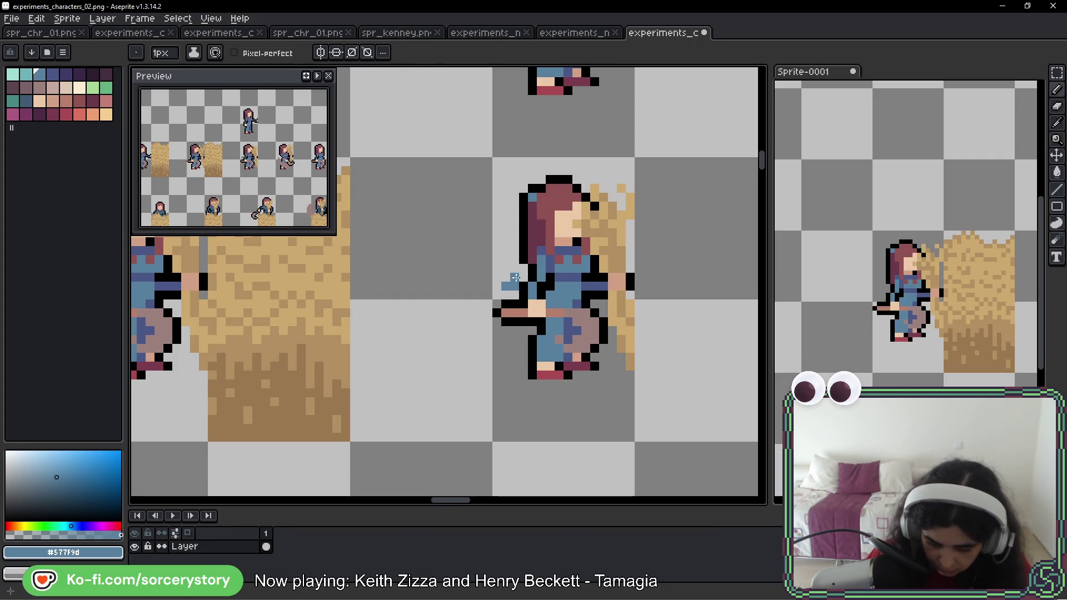
left_click_drag(513, 287, 522, 269)
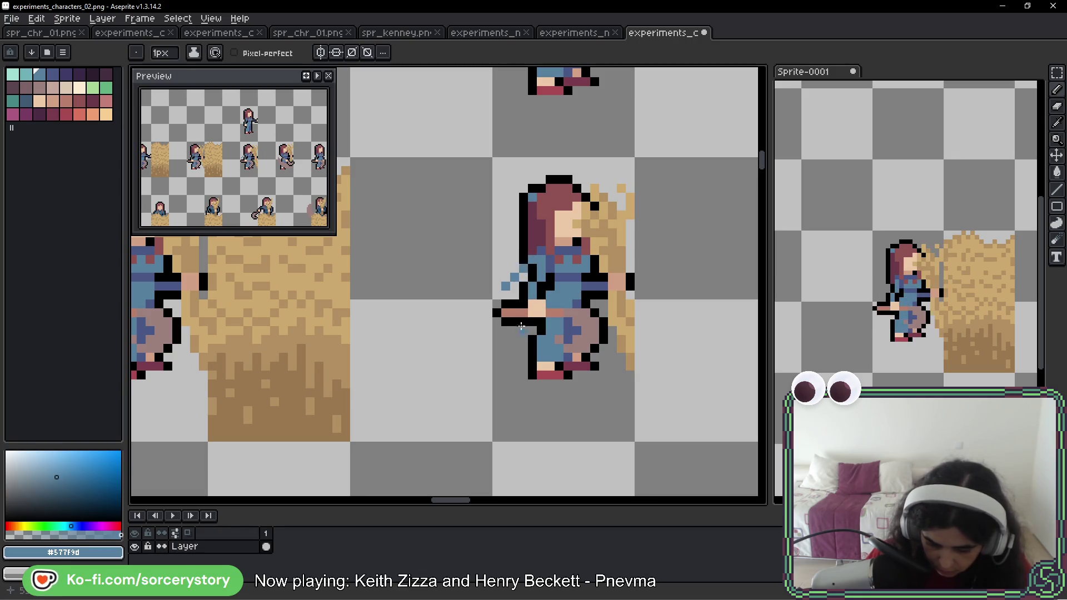
left_click(528, 287, "alt")
left_click(515, 269)
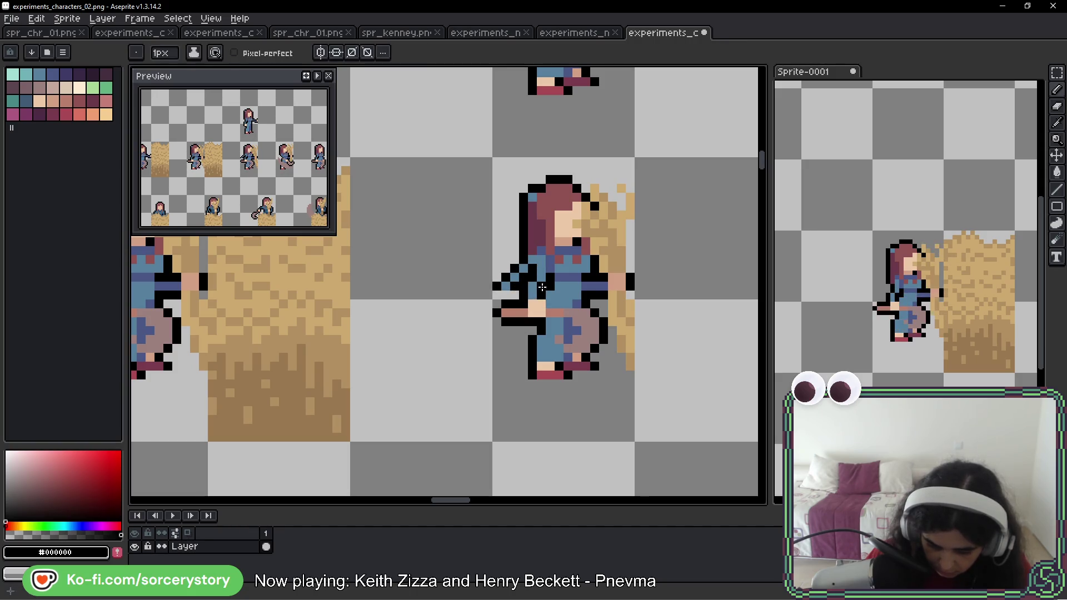
left_click(541, 270)
left_click(533, 286)
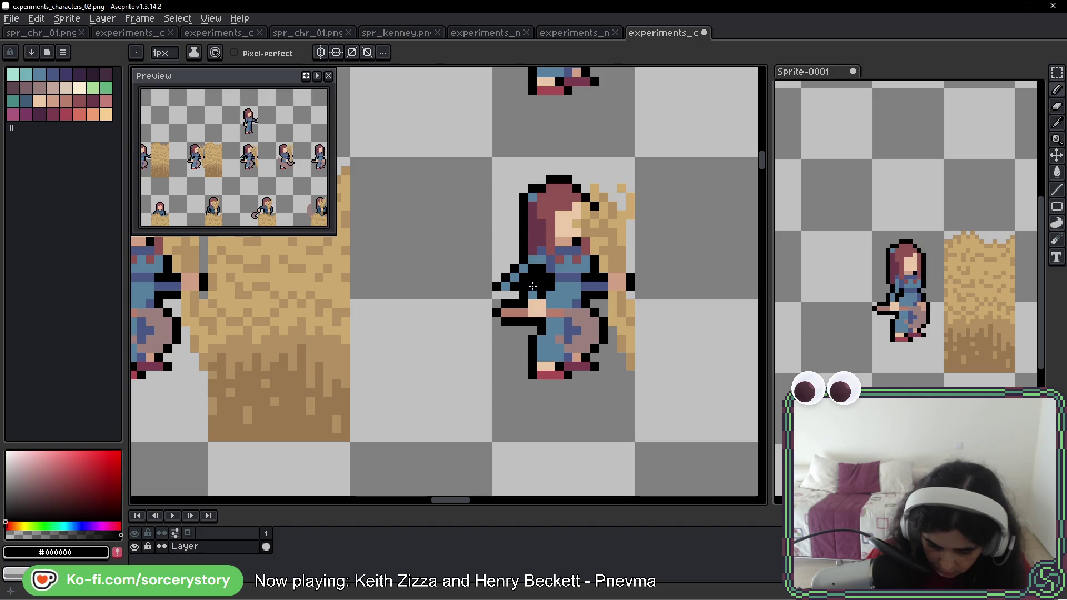
- Paint the extended hand in skin tone and outline the arm in black
left_click(536, 308, "alt")
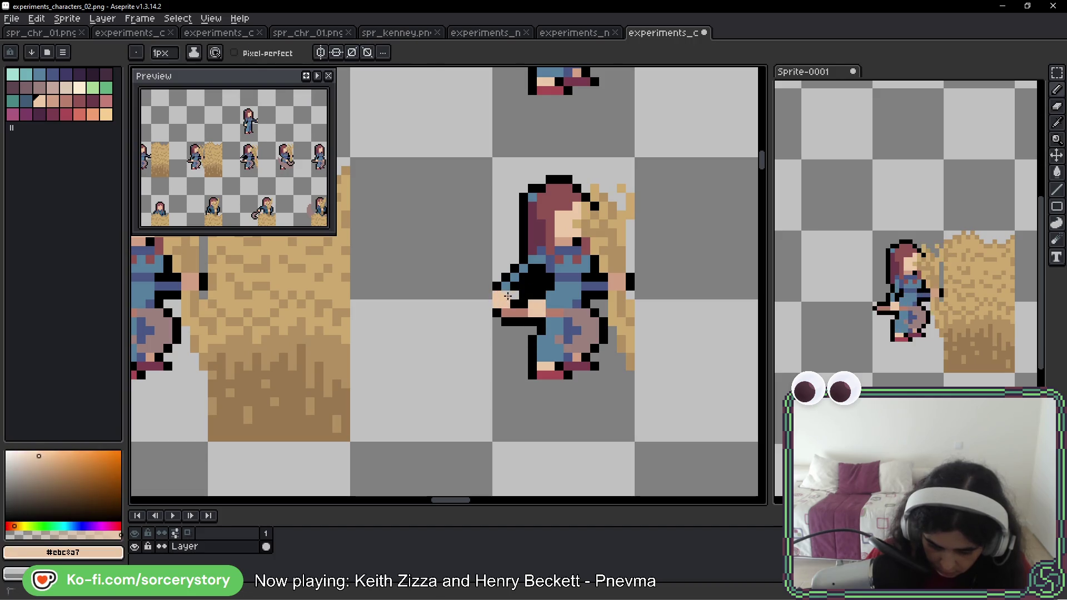
left_click(506, 297)
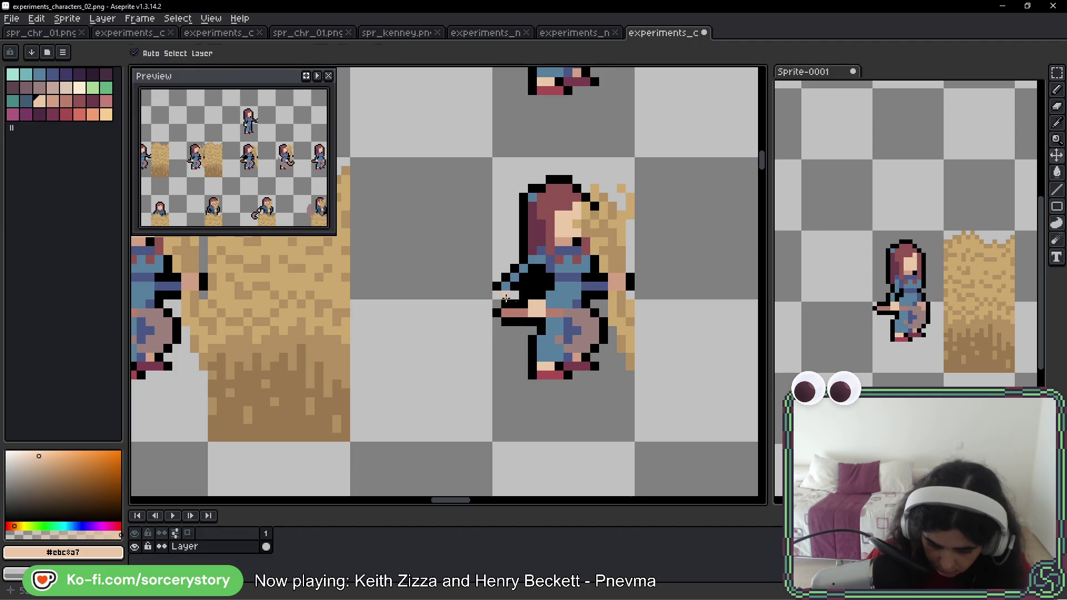
left_click(496, 295)
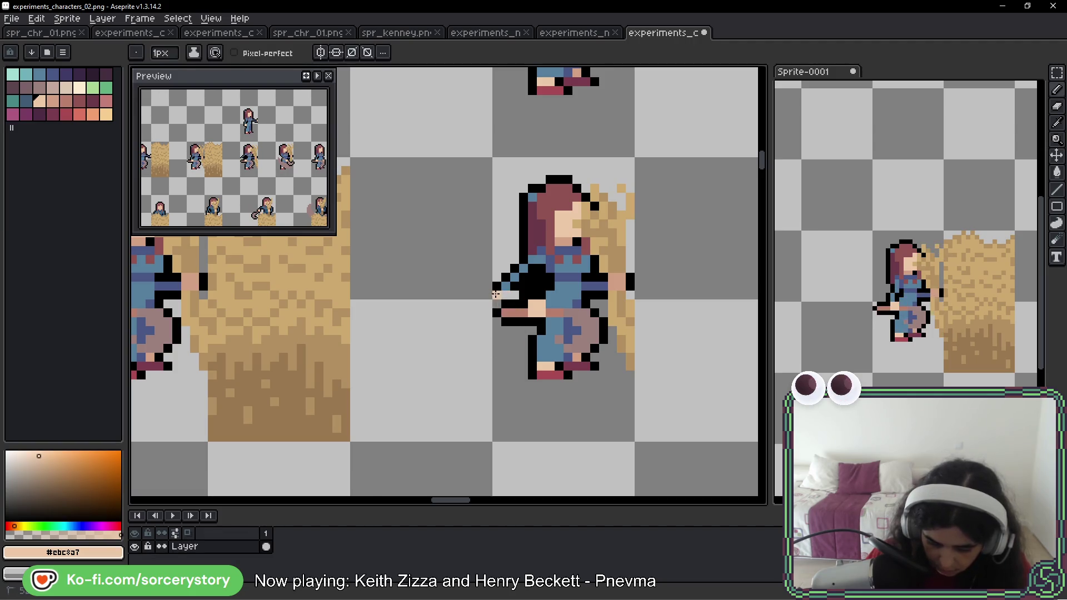
left_click(502, 295)
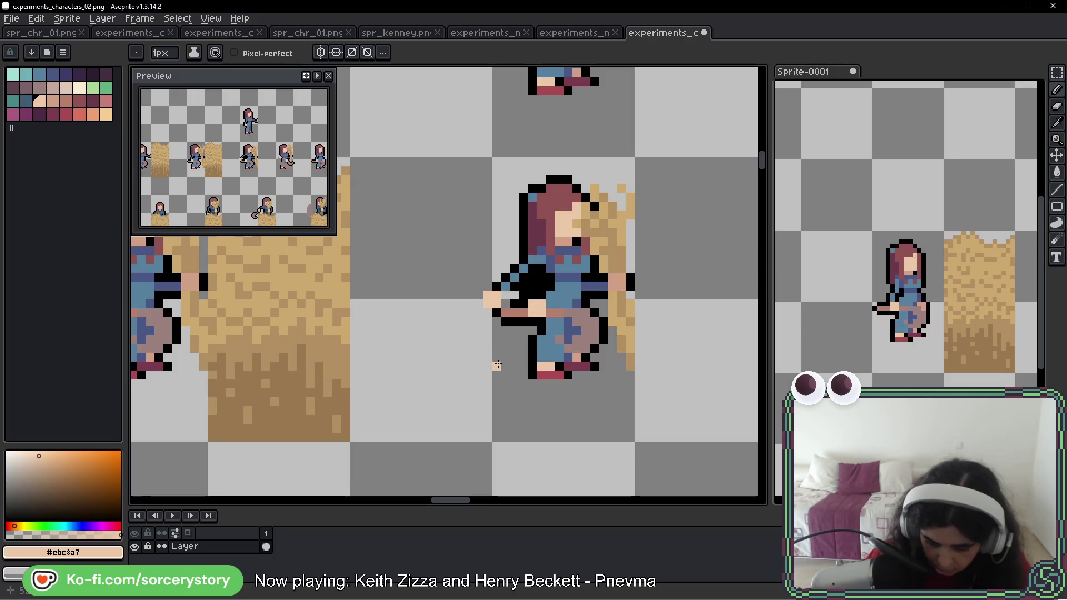
left_click(503, 321, "alt")
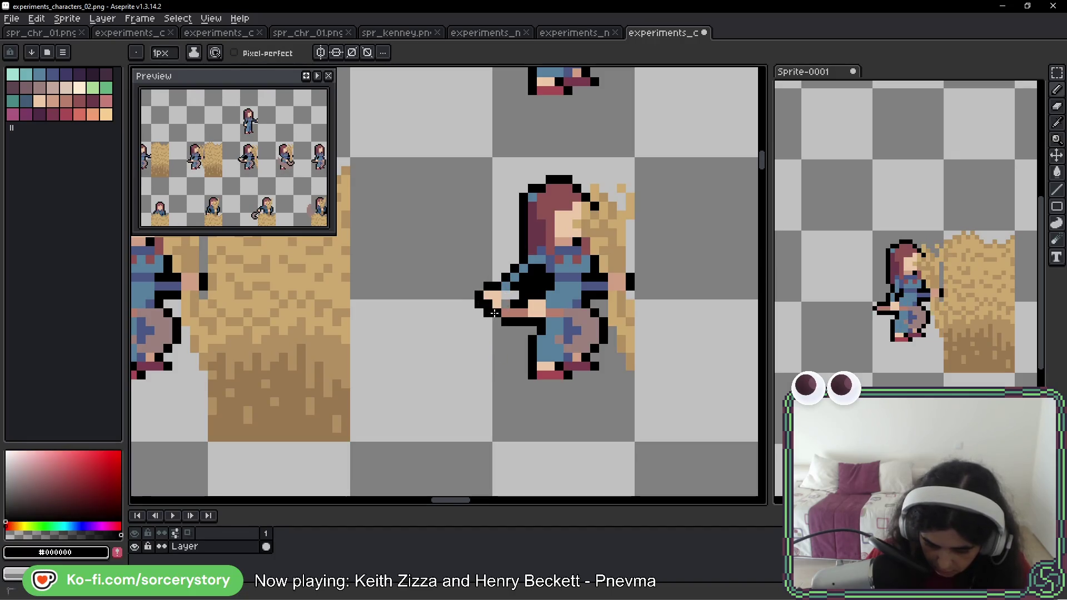
left_click(507, 291)
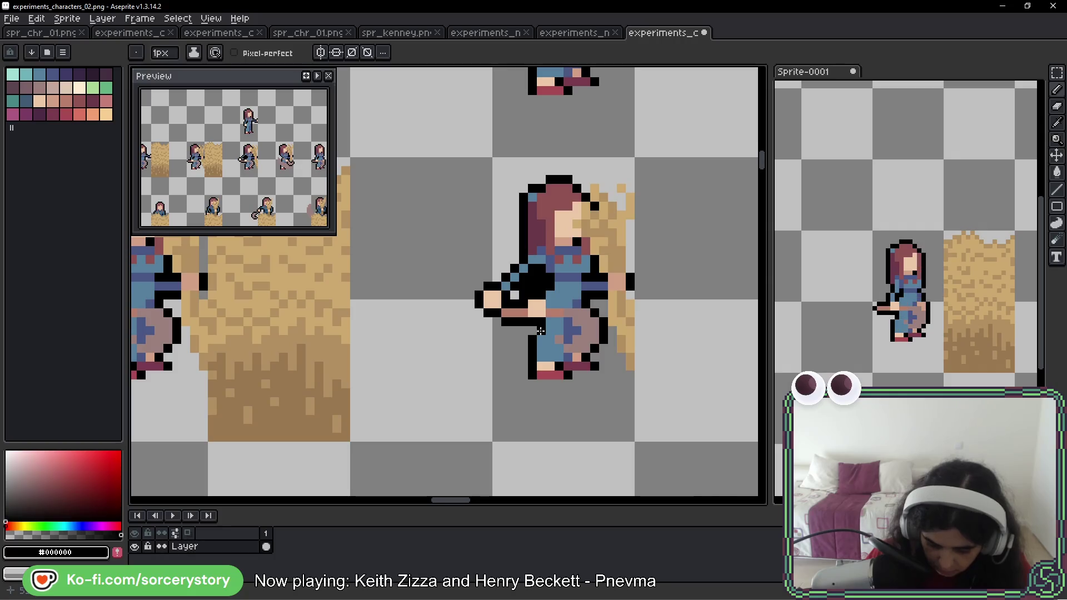
- Repaint the skirt shading dark and touch up the black arm and shoulder outline
left_click(554, 332, "alt")
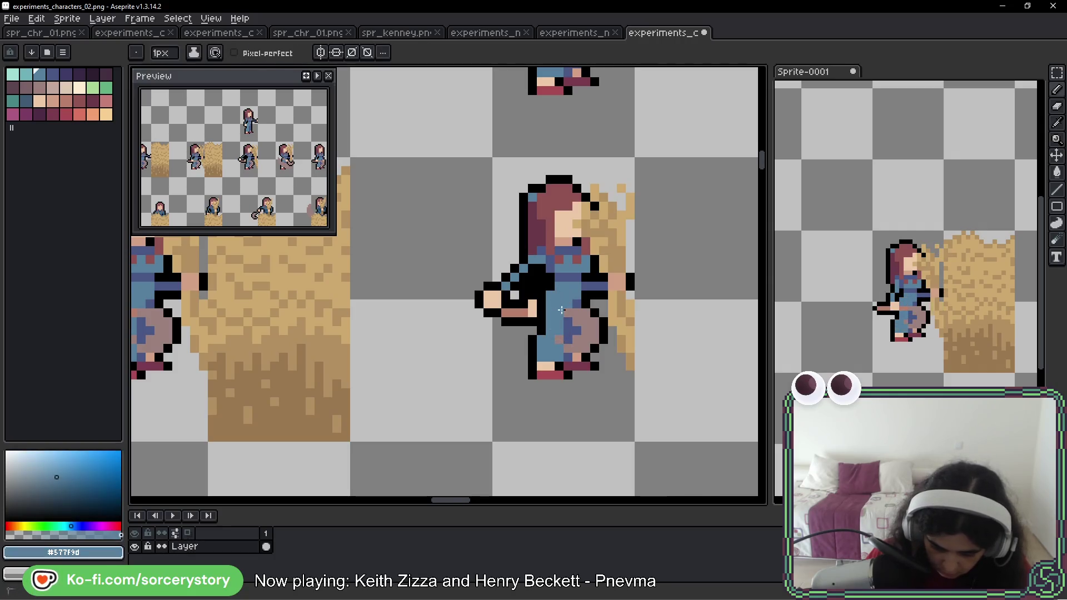
left_click(585, 300, "alt")
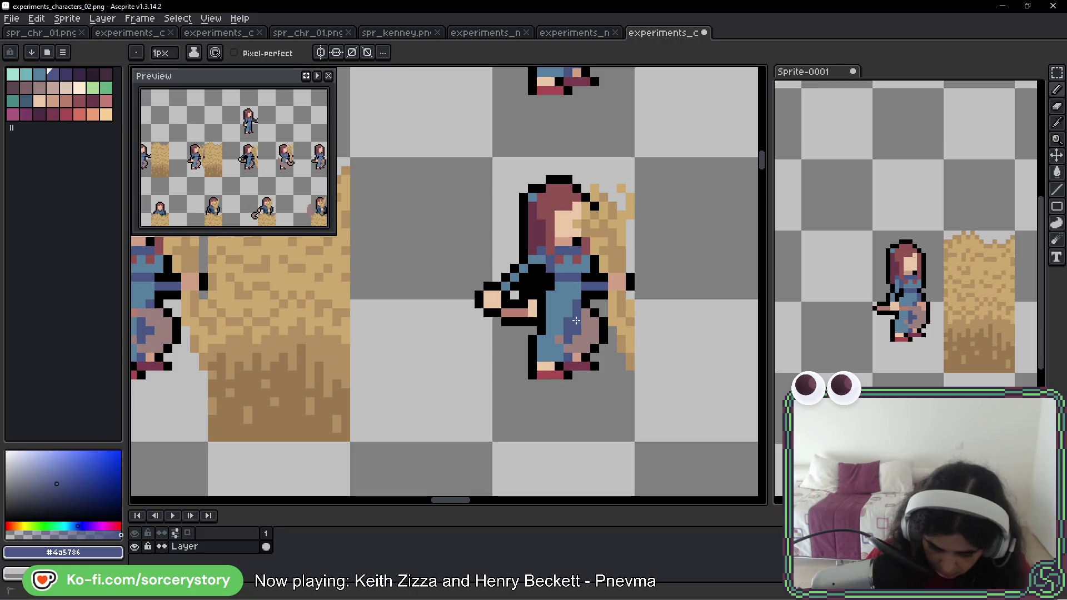
left_click(555, 352, "alt")
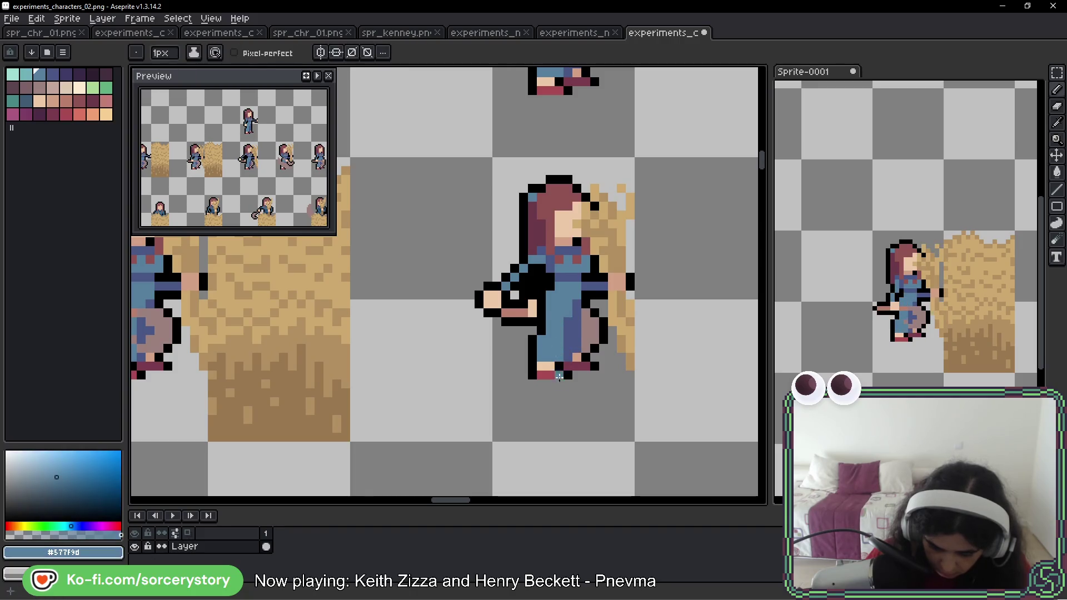
left_click(577, 347)
left_click(583, 328, "alt")
mouse_move(586, 311)
left_mouse_down()
mouse_move(586, 339)
mouse_move(599, 325)
left_mouse_up()
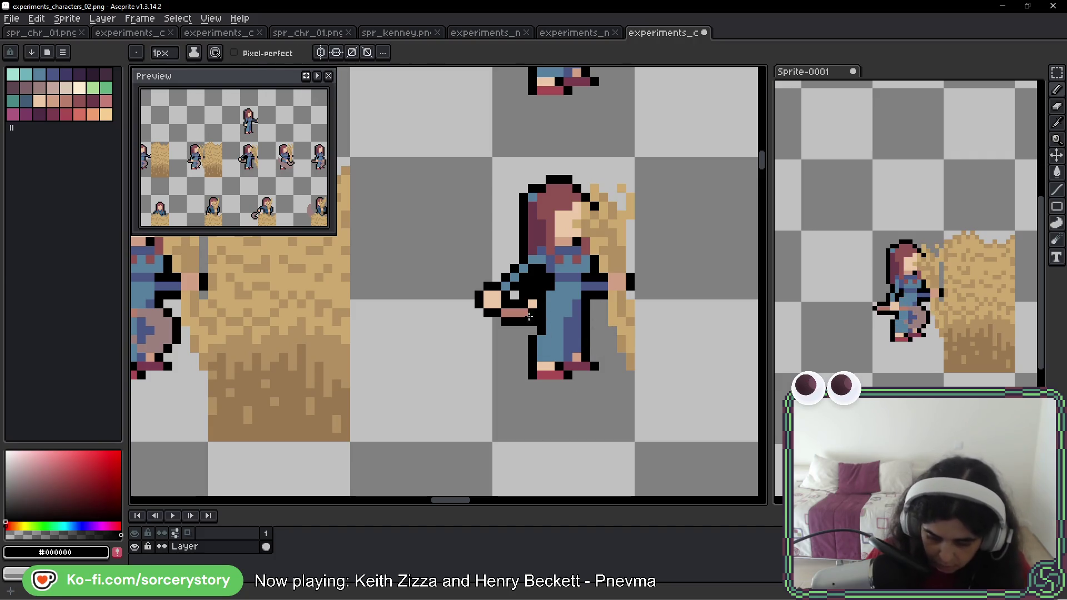
mouse_move(539, 286)
left_mouse_down()
mouse_move(533, 311)
mouse_move(527, 287)
mouse_move(517, 317)
mouse_move(497, 309)
left_mouse_up()
left_click(534, 311, "alt")
- Select the girl's outstretched hand and move it one pixel up and right
left_click_drag(510, 389, 753, 374)
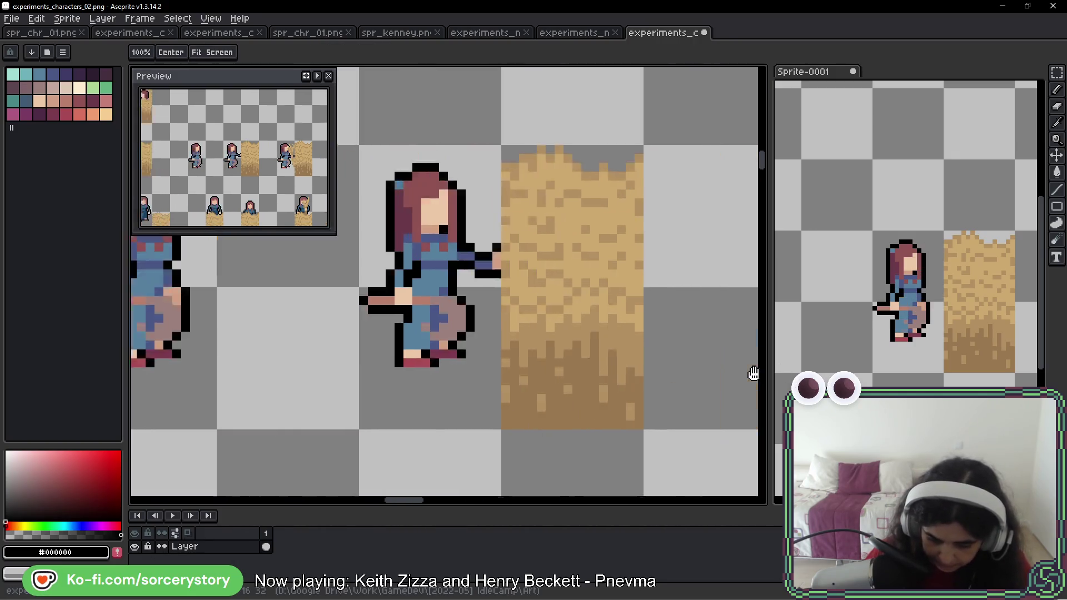
left_click_drag(566, 353, 721, 381)
scroll(624, 335, "down", 4)
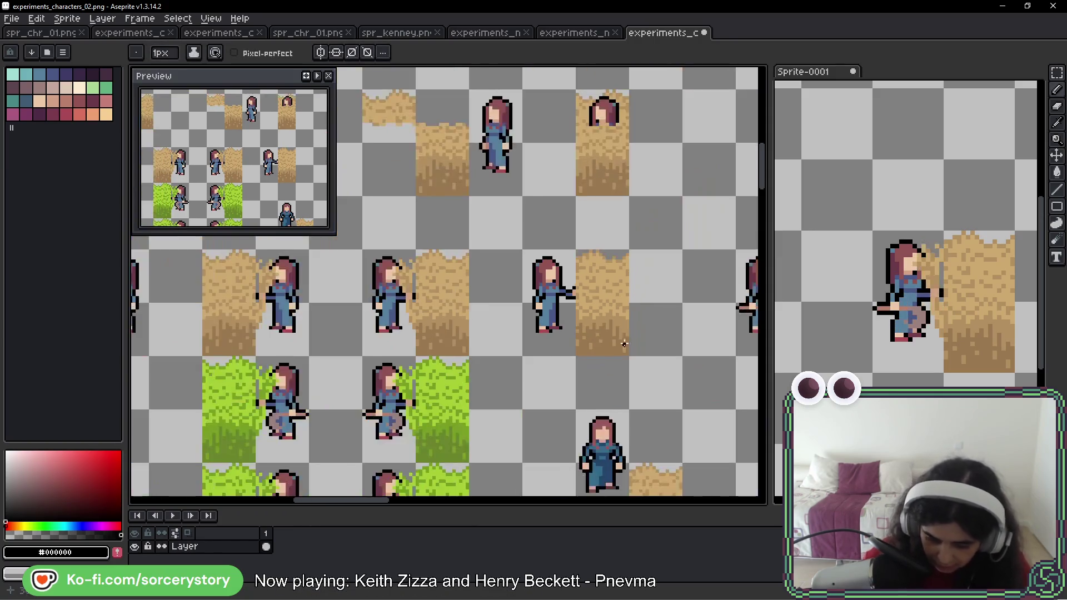
scroll(562, 326, "up", 1)
left_click_drag(562, 326, 342, 300)
scroll(562, 278, "up", 5)
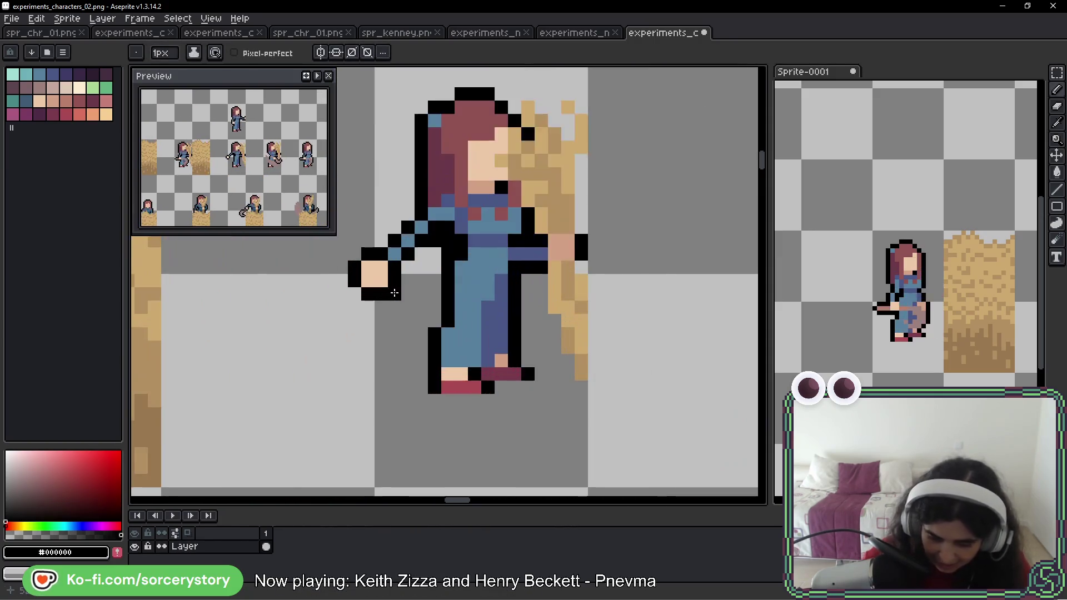
left_click_drag(555, 277, 650, 278)
left_click(1058, 74)
key("plus")
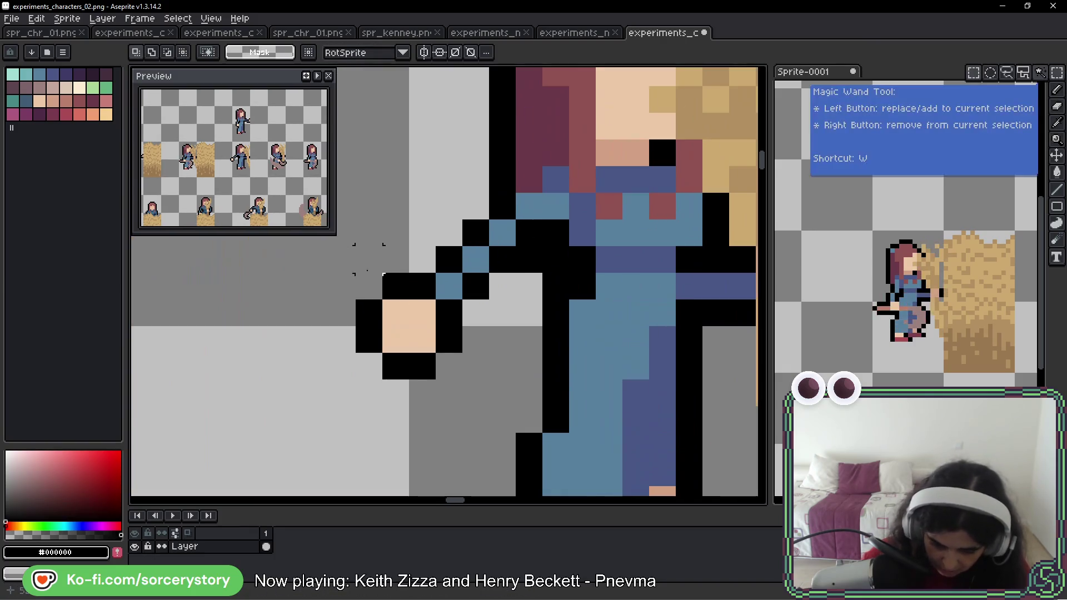
left_click_drag(327, 243, 465, 408)
left_click_drag(426, 352, 453, 325)
key("Return")
- Reselect the hand, nudge it by another pixel, and deselect
scroll(453, 328, "down", 3)
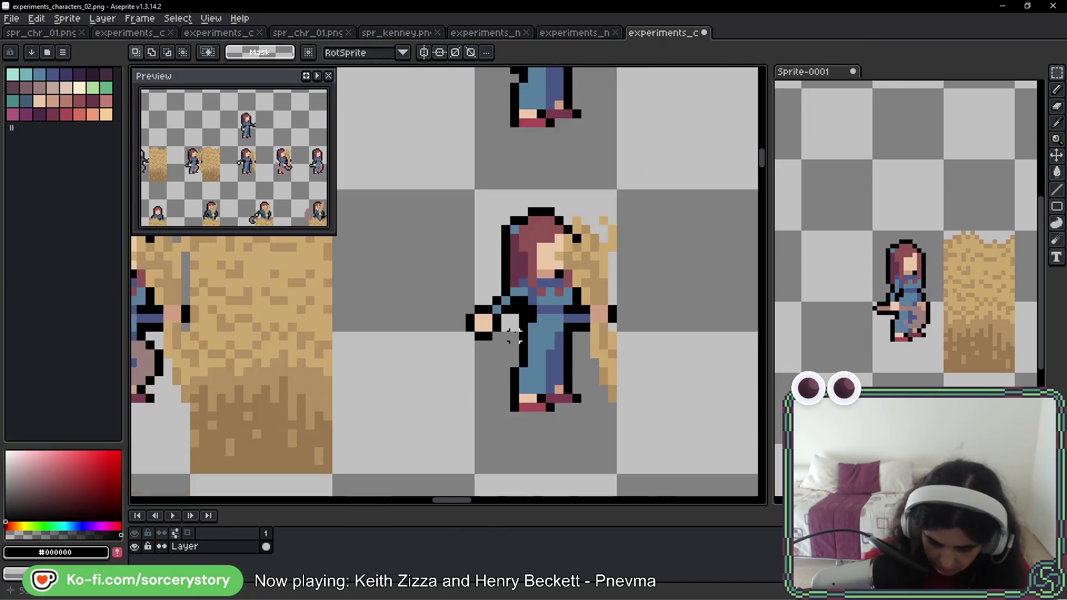
scroll(407, 311, "up", 3)
left_click_drag(407, 311, 506, 410)
mouse_move(472, 341)
left_mouse_down()
mouse_move(475, 332)
mouse_move(442, 352)
mouse_move(457, 361)
left_mouse_up()
key("Return")
left_click(550, 293)
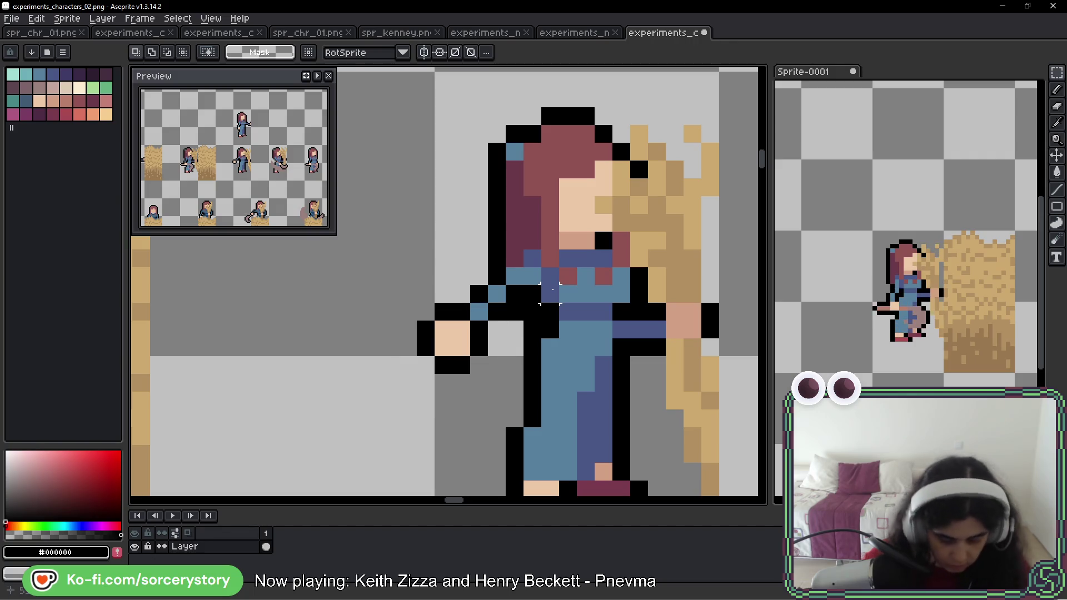
- Recolour the sleeve pixels joining hand and arm in dark blue #4a5786
scroll(533, 286, "up", 2)
left_click(522, 247, "alt")
left_click_drag(535, 264, 484, 293)
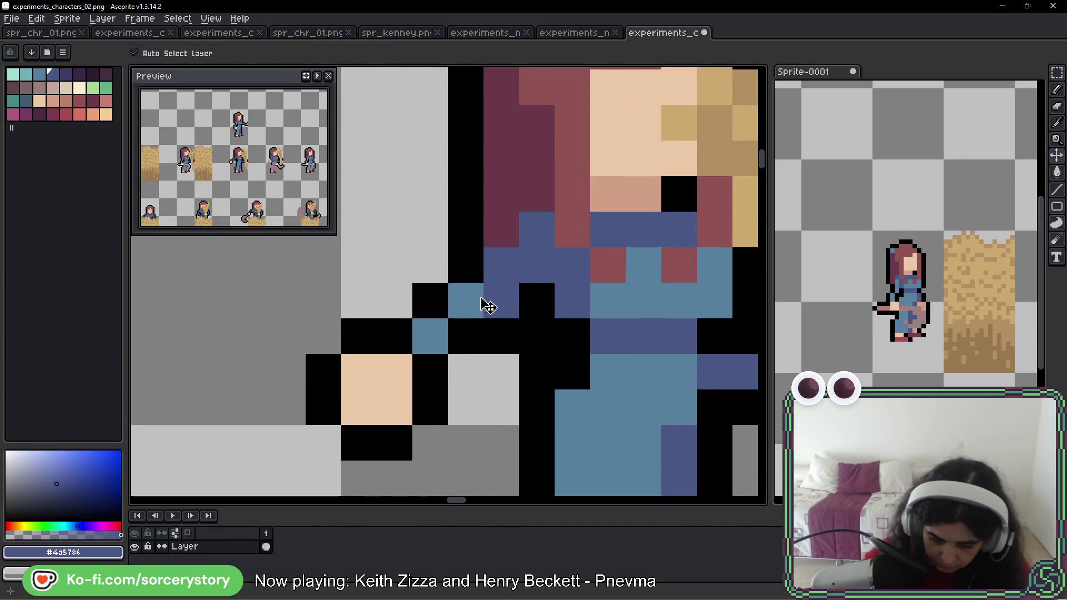
left_click(466, 301)
scroll(600, 355, "down", 5)
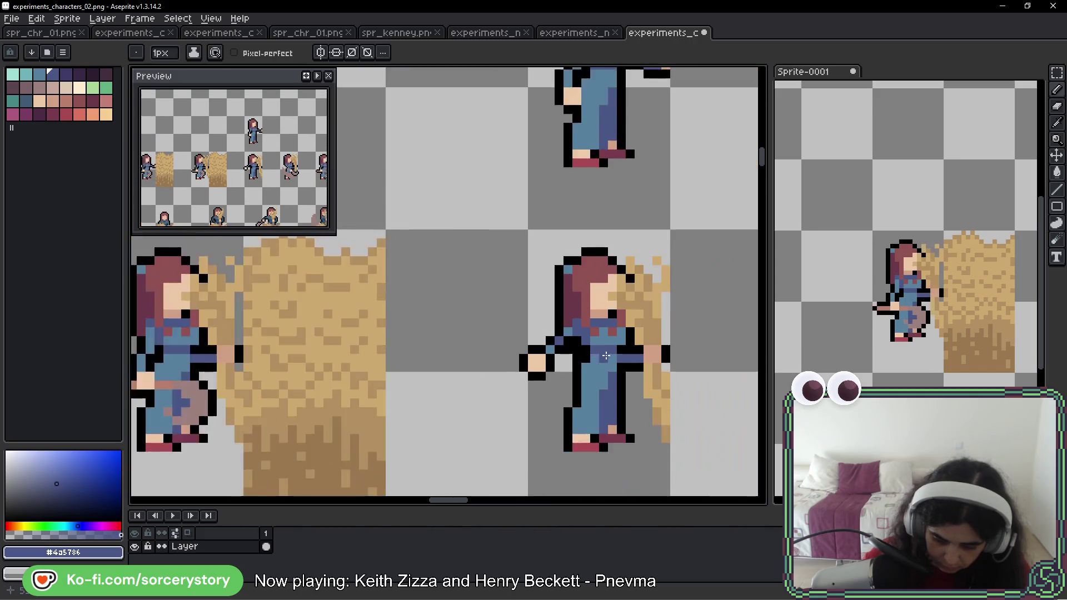
scroll(606, 355, "down", 2)
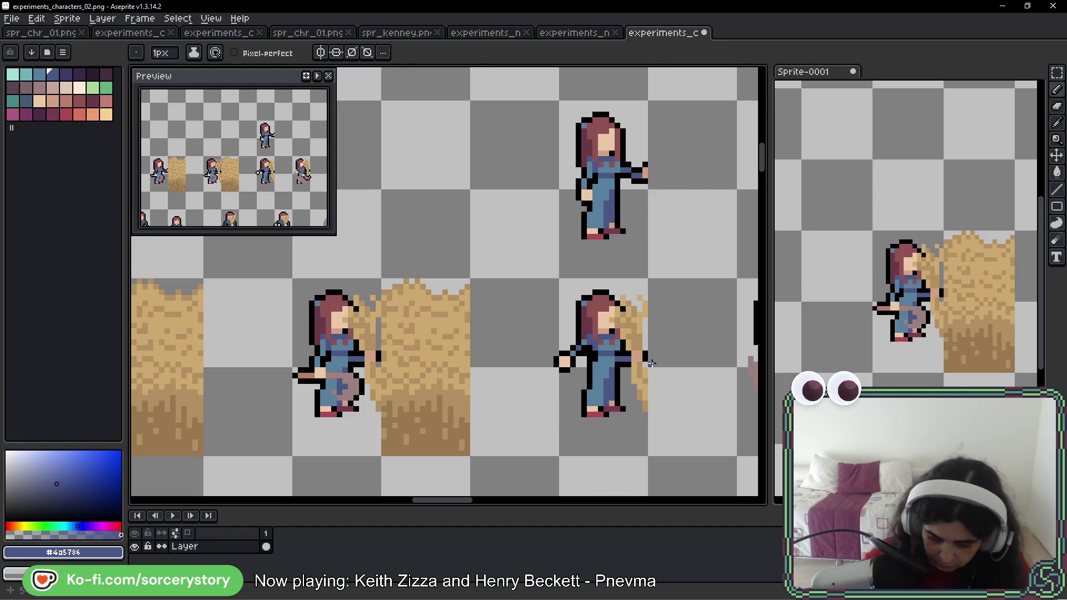
scroll(584, 360, "up", 2)
- Shift the hand up-right once more, commit it, and return to the Pencil
key("w")
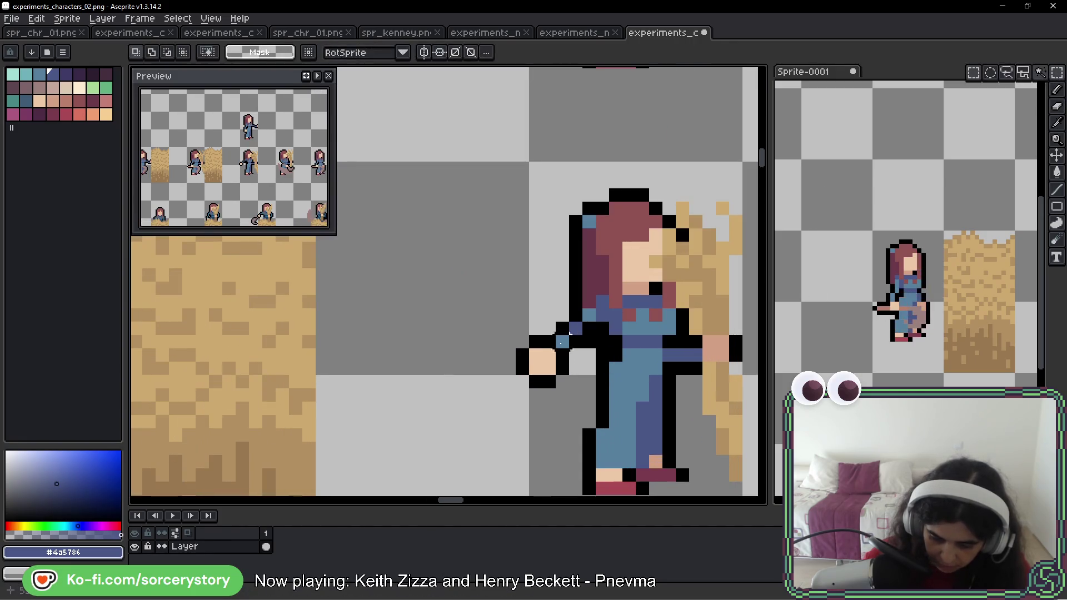
mouse_move(514, 333)
left_mouse_down()
mouse_move(572, 391)
mouse_move(558, 361)
left_mouse_up()
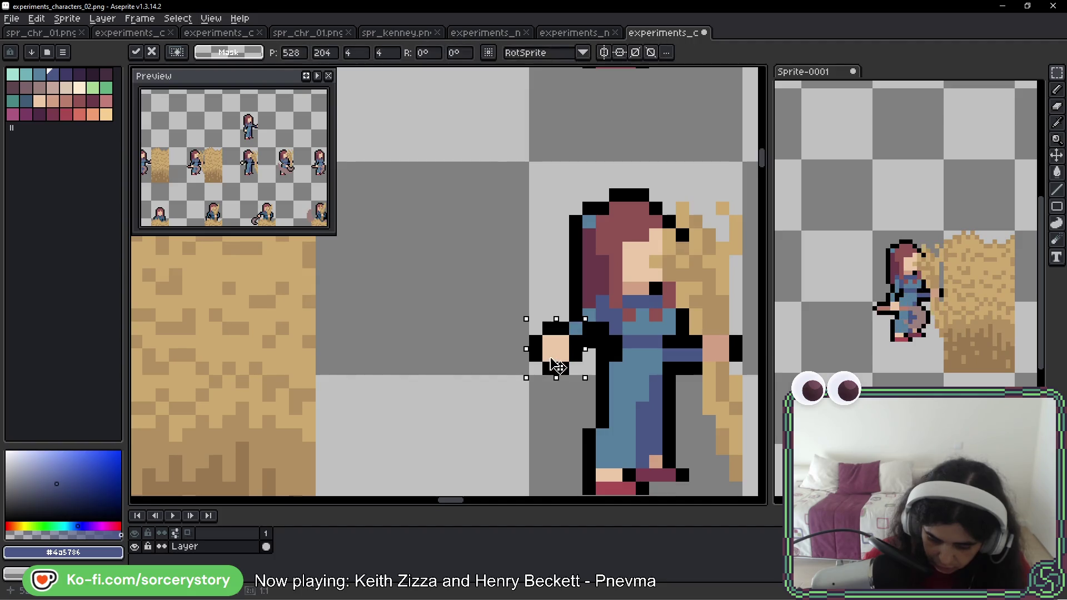
key("Return")
scroll(639, 392, "down", 3)
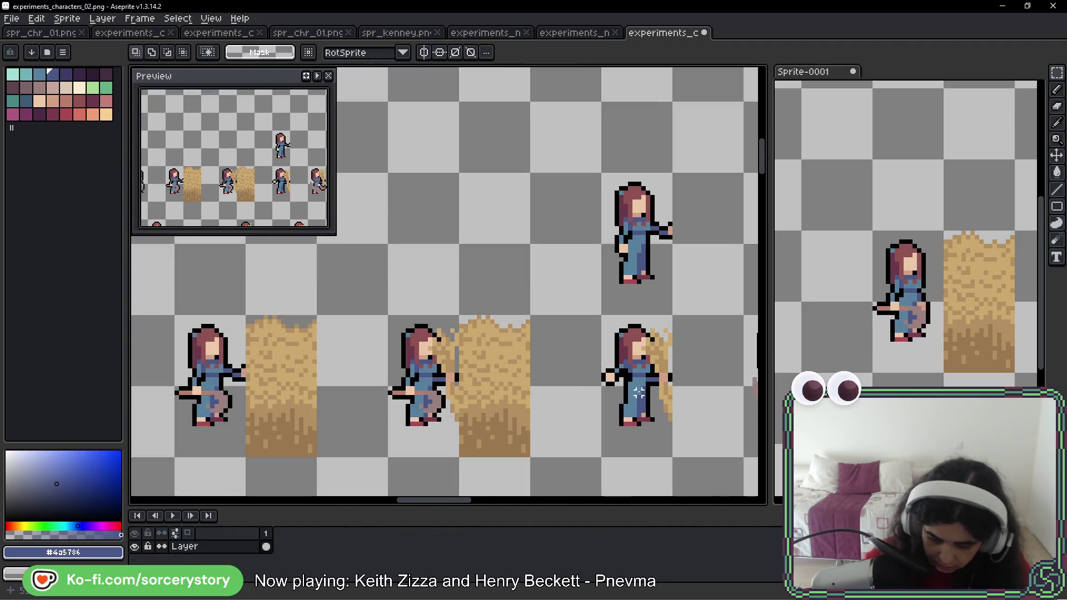
mouse_move(639, 389)
left_mouse_down()
mouse_move(354, 313)
mouse_move(477, 304)
left_mouse_up()
scroll(478, 302, "up", 2)
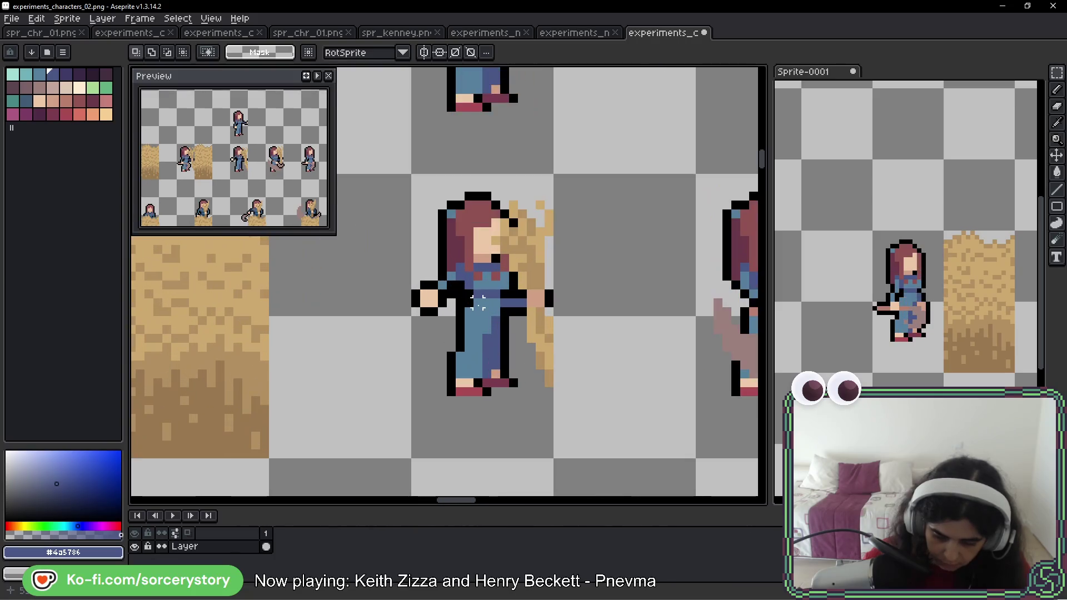
key("b")
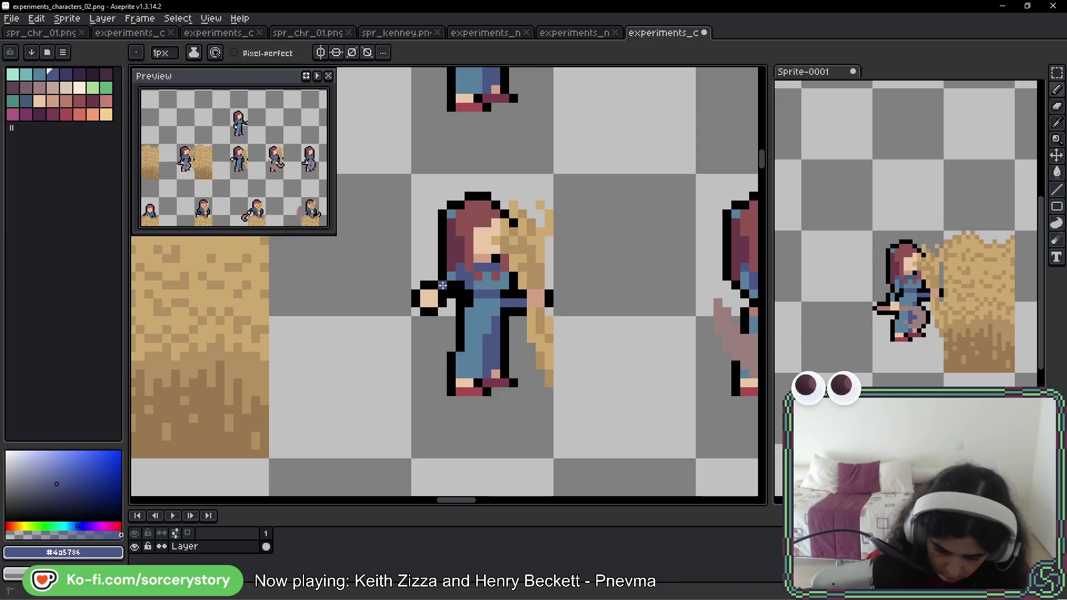
left_click_drag(718, 376, 621, 390)
- Paint pale pink #b87c6c pixels on and just above the outstretched hand
left_click(648, 374, "alt")
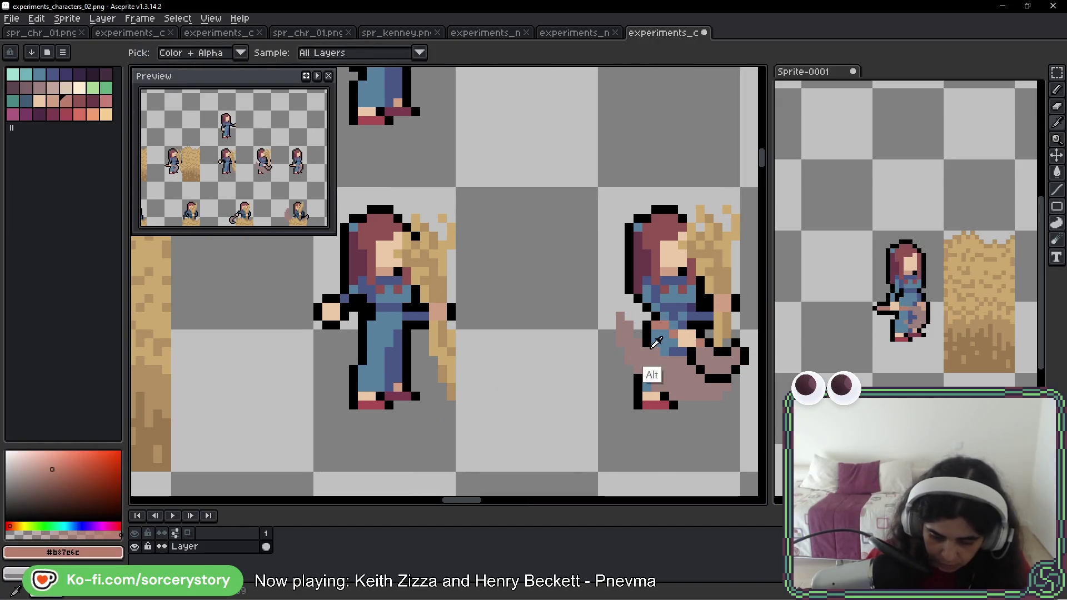
left_click_drag(329, 293, 373, 322)
left_click(371, 324)
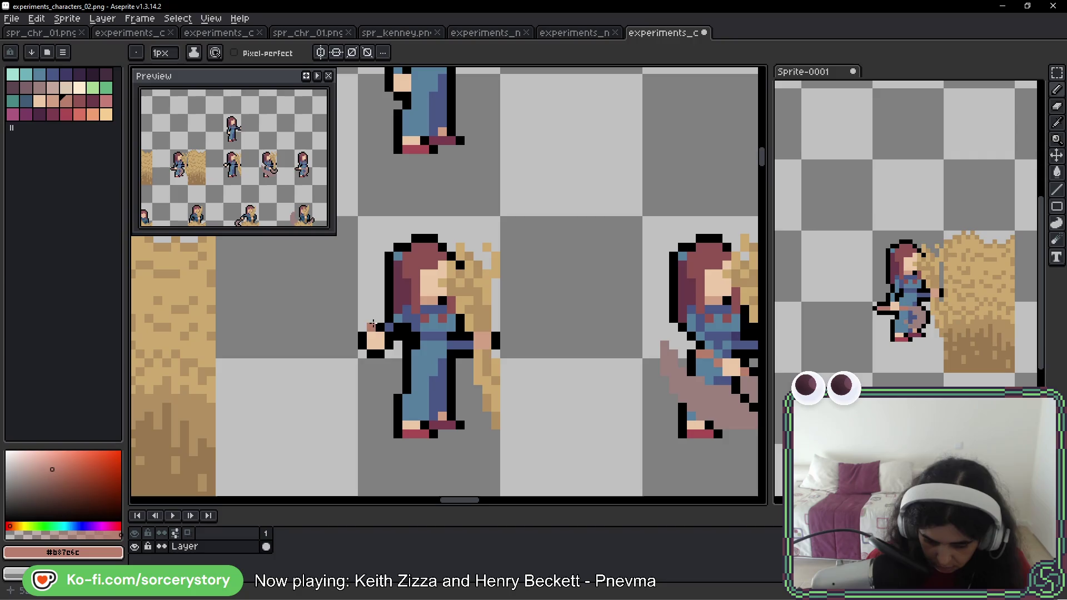
left_click(372, 362)
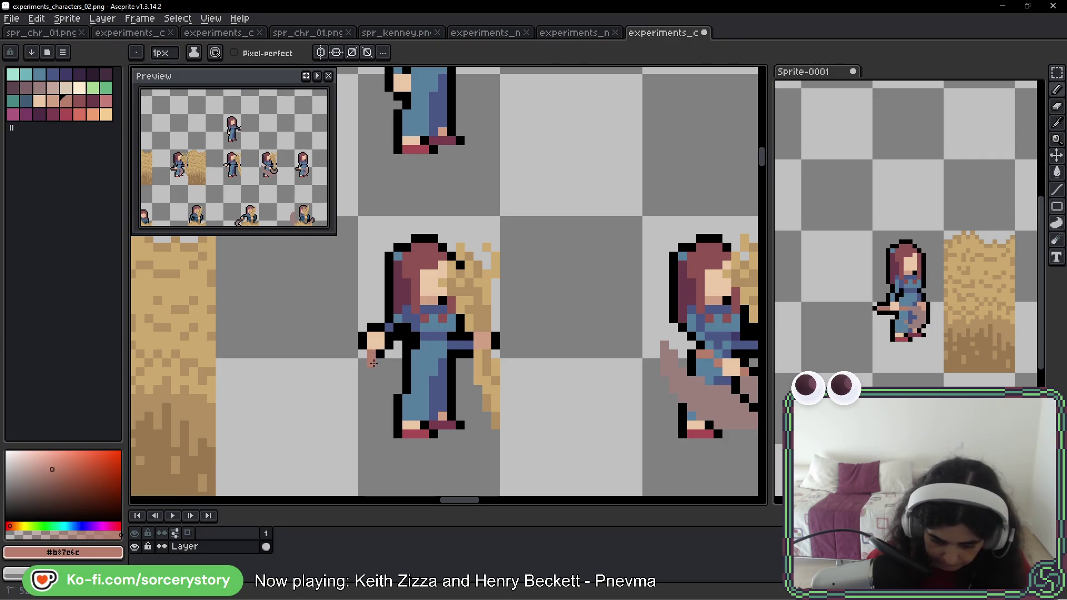
left_click(374, 327)
left_click(371, 317)
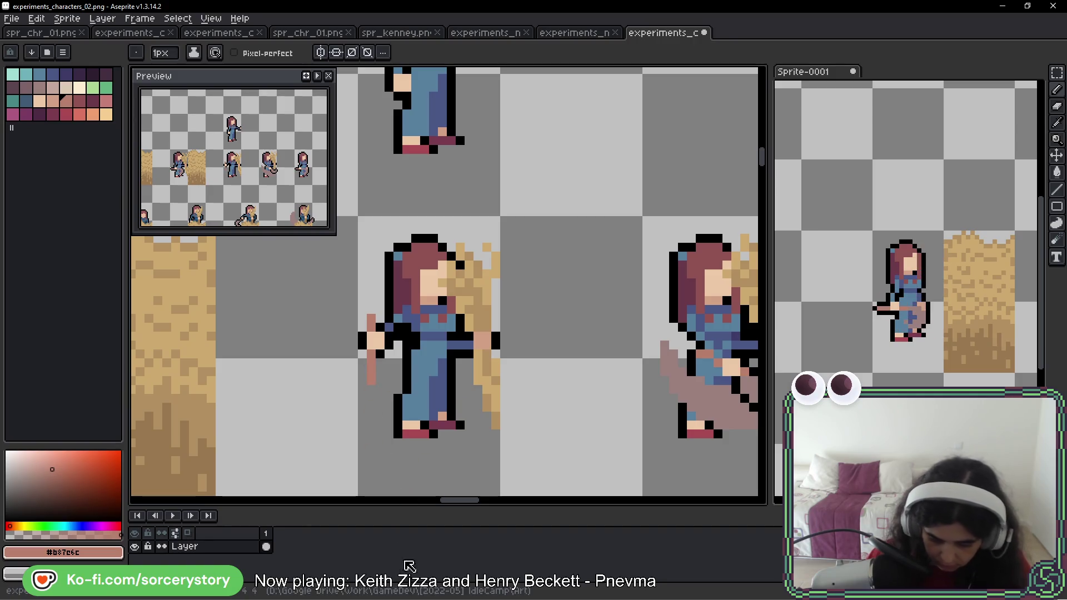
- Draw the pink staff shaft up from the hand with a hooked top, undoing stray strokes
left_click_drag(681, 416, 627, 413)
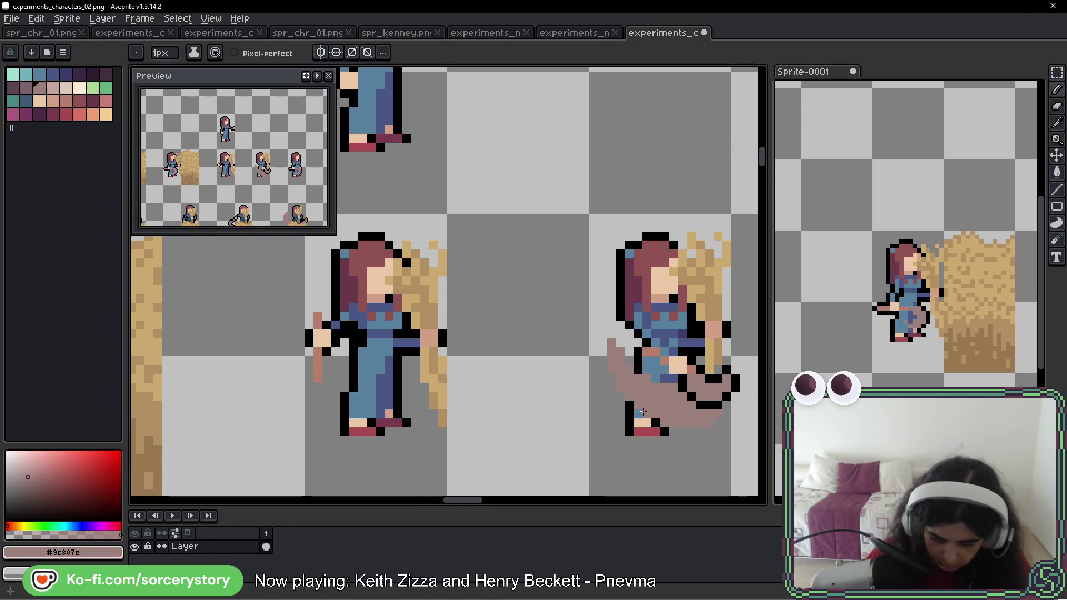
left_click_drag(536, 371, 698, 373)
mouse_move(479, 311)
left_mouse_down()
mouse_move(467, 286)
mouse_move(479, 275)
left_mouse_up()
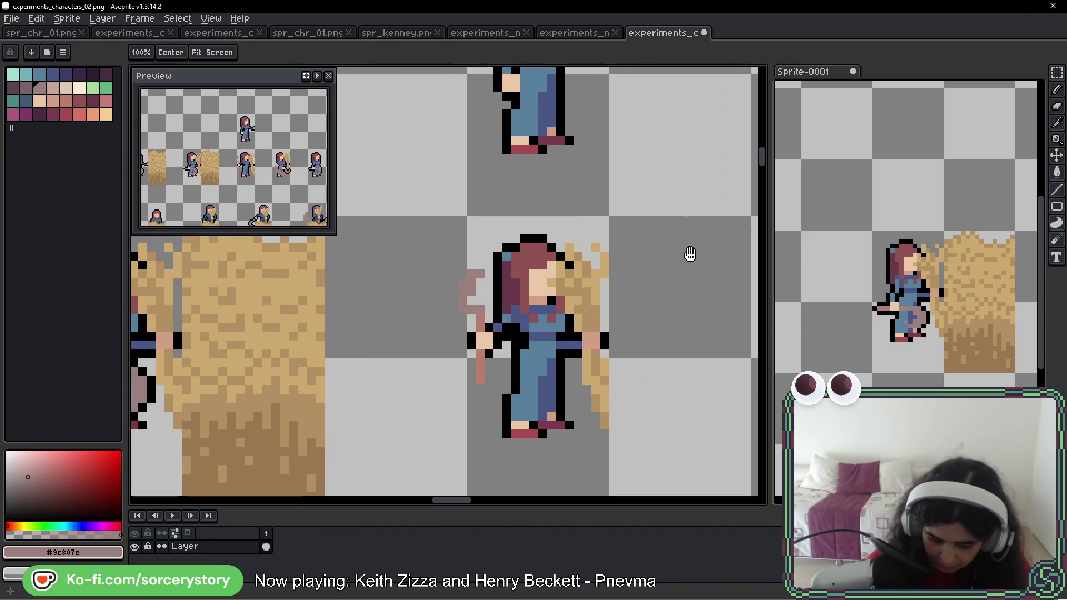
left_click_drag(688, 252, 472, 147)
left_click_drag(586, 241, 617, 339)
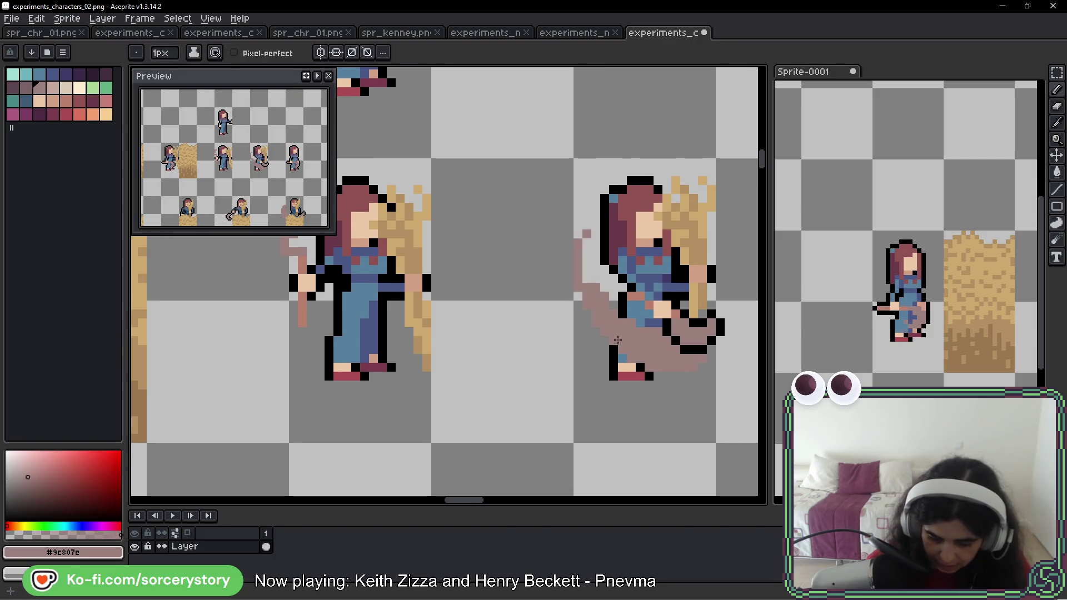
key("ctrl+z")
left_click_drag(587, 224, 616, 324)
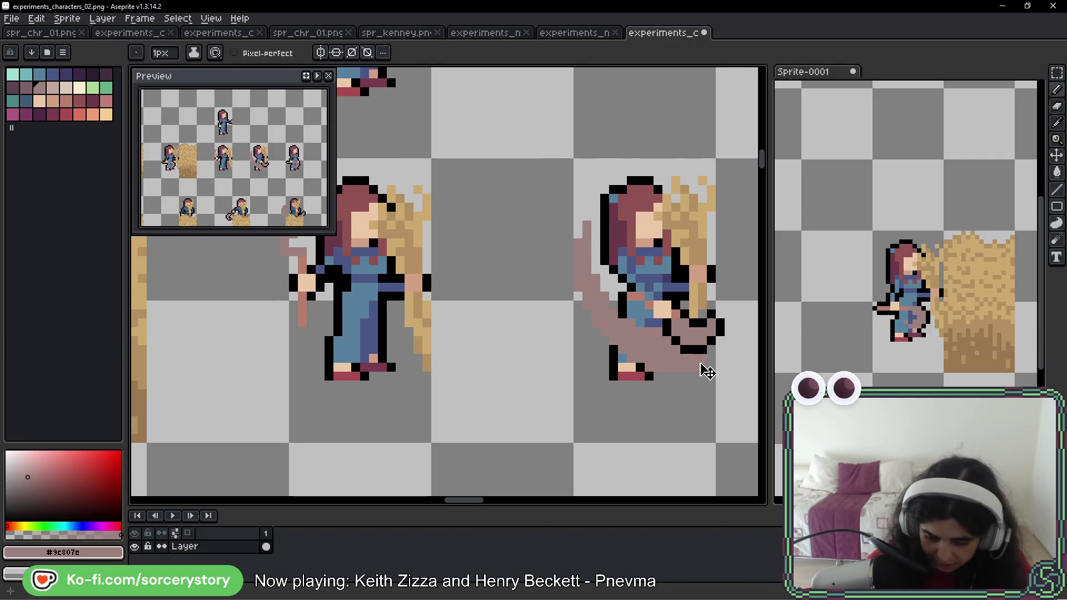
key("ctrl+z")
left_click_drag(430, 333, 650, 334)
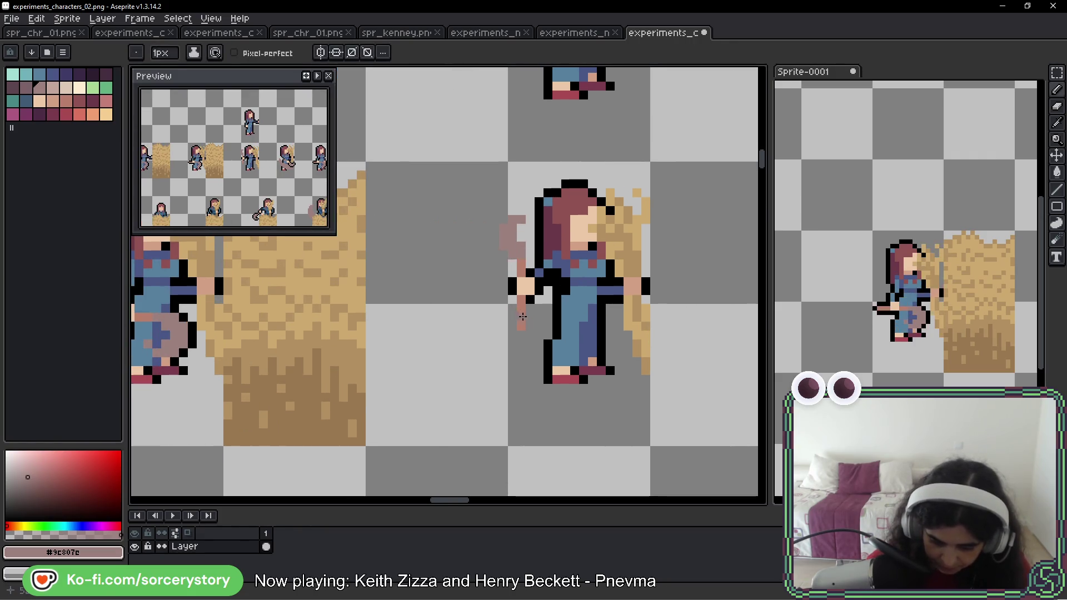
mouse_move(525, 230)
left_mouse_down()
mouse_move(512, 231)
mouse_move(524, 250)
left_mouse_up()
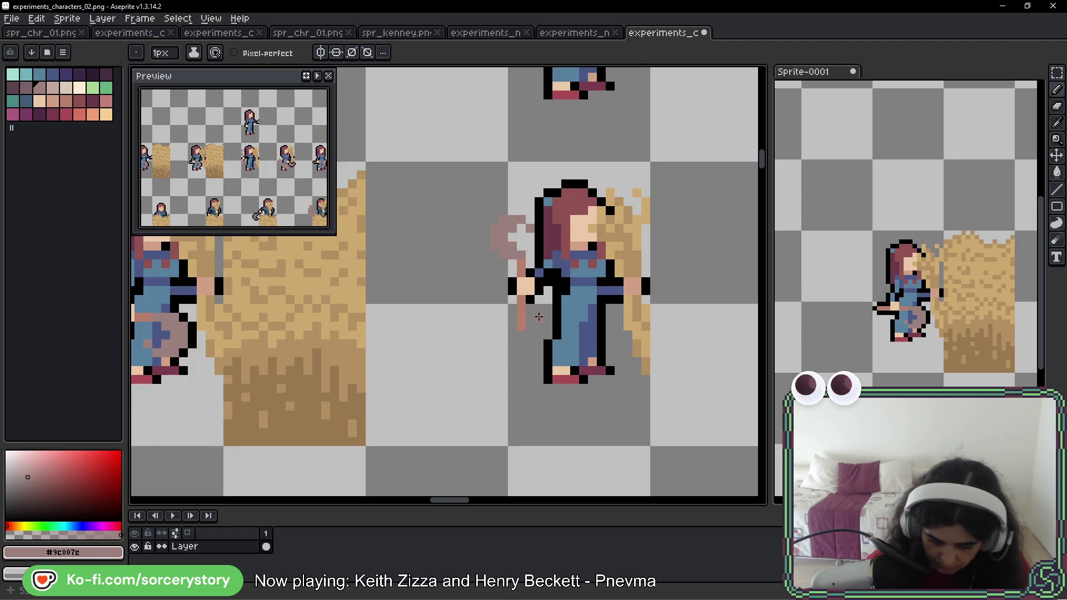
left_click_drag(619, 428, 543, 388)
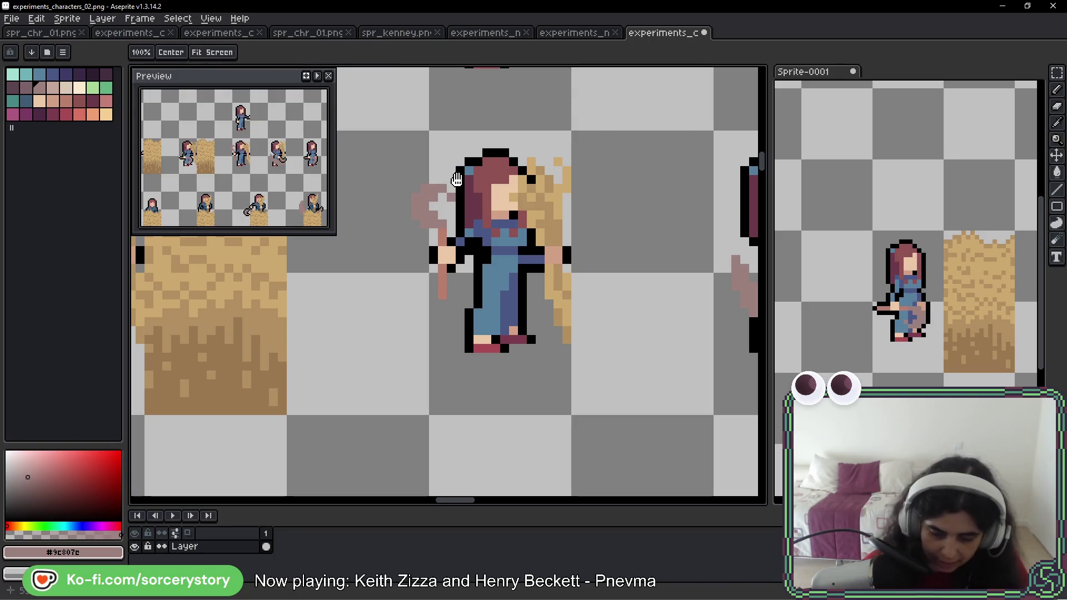
- Add black outline pixels along the axe blade from its tip toward the hand
left_click_drag(461, 180, 502, 205)
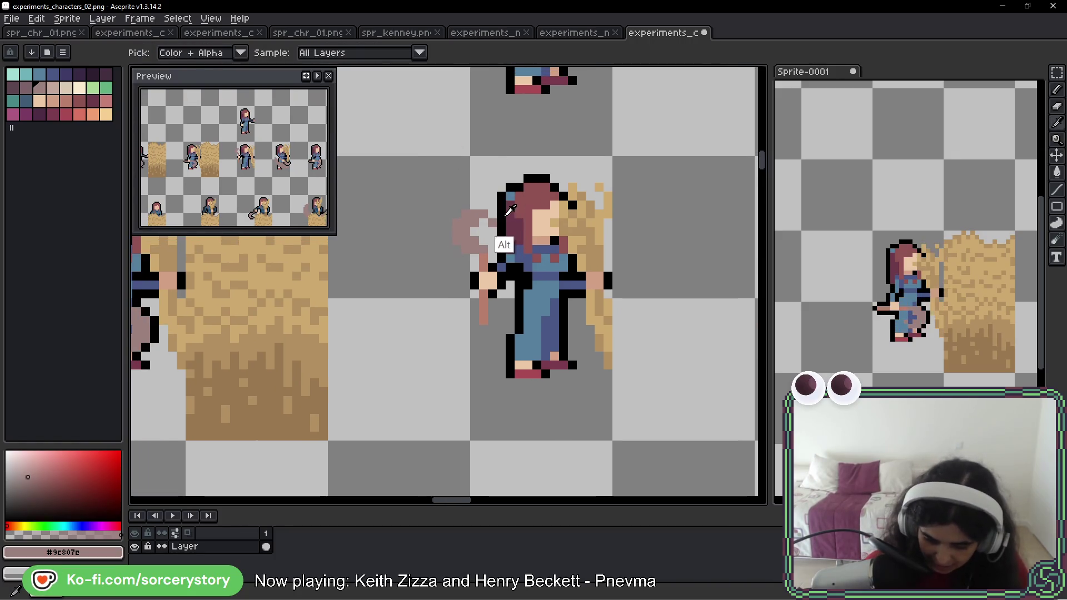
left_click(492, 214, "alt")
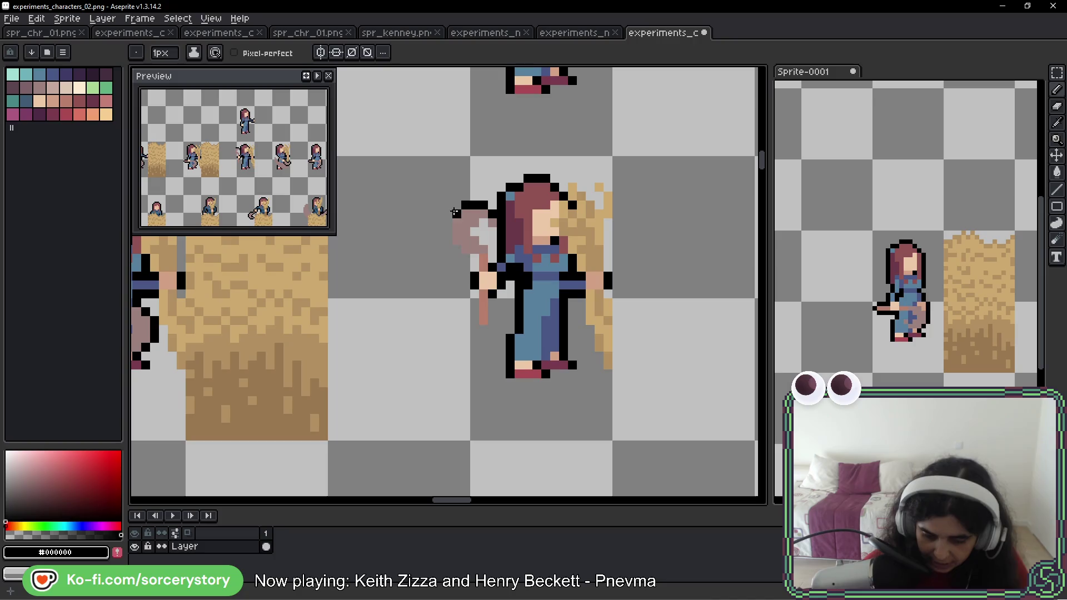
left_click(457, 214)
left_click_drag(455, 250, 484, 276)
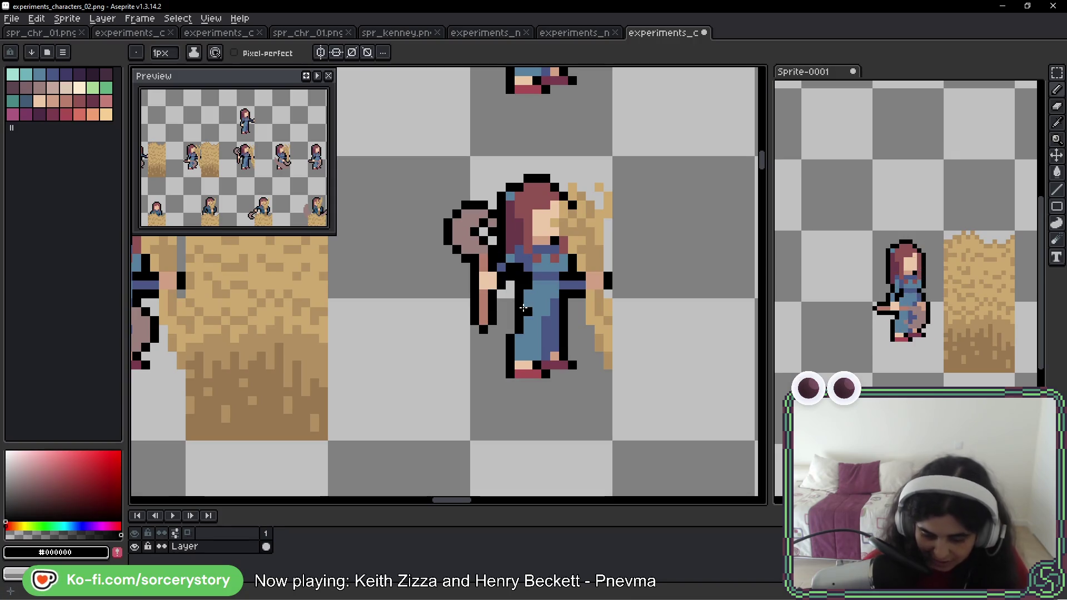
- Select the standing axe-holding girl pose with the Rectangular Marquee
mouse_move(635, 162)
left_mouse_down()
mouse_move(609, 195)
mouse_move(552, 202)
left_mouse_up()
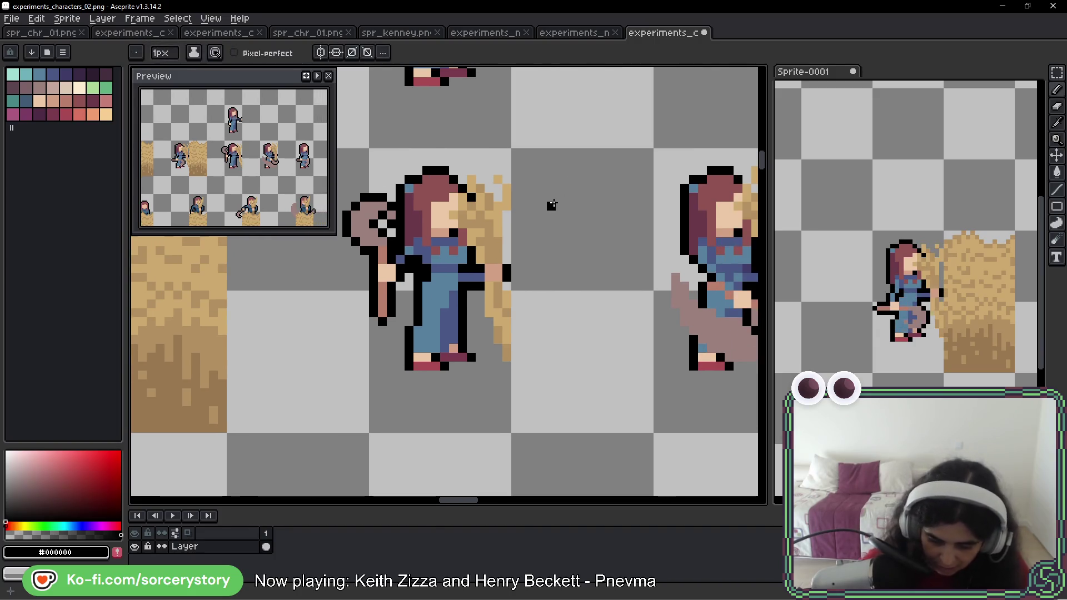
scroll(560, 188, "down", 4)
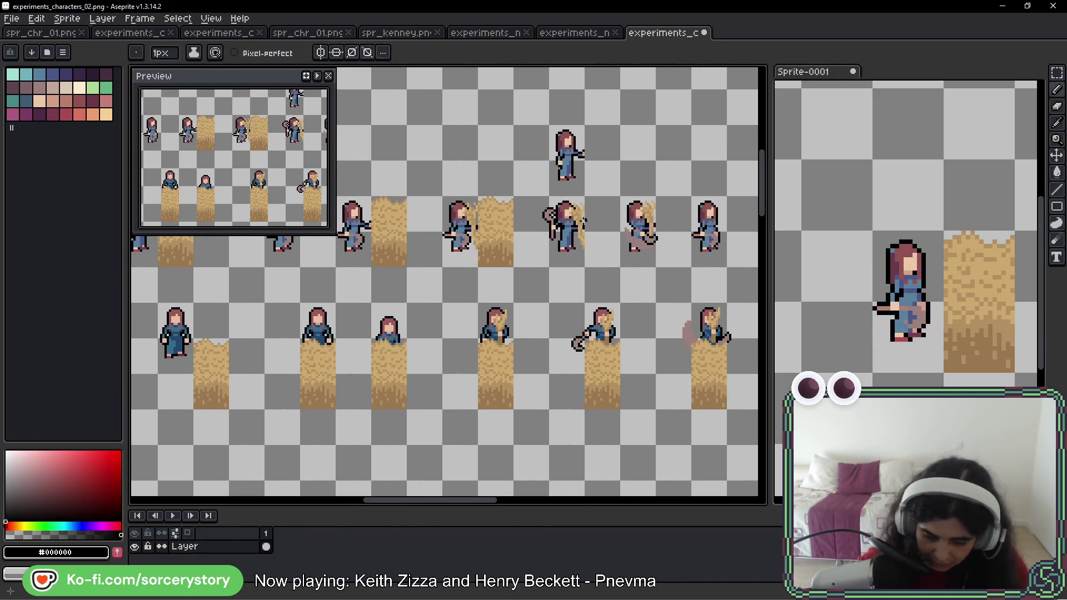
scroll(556, 214, "up", 3)
scroll(324, 308, "down", 1)
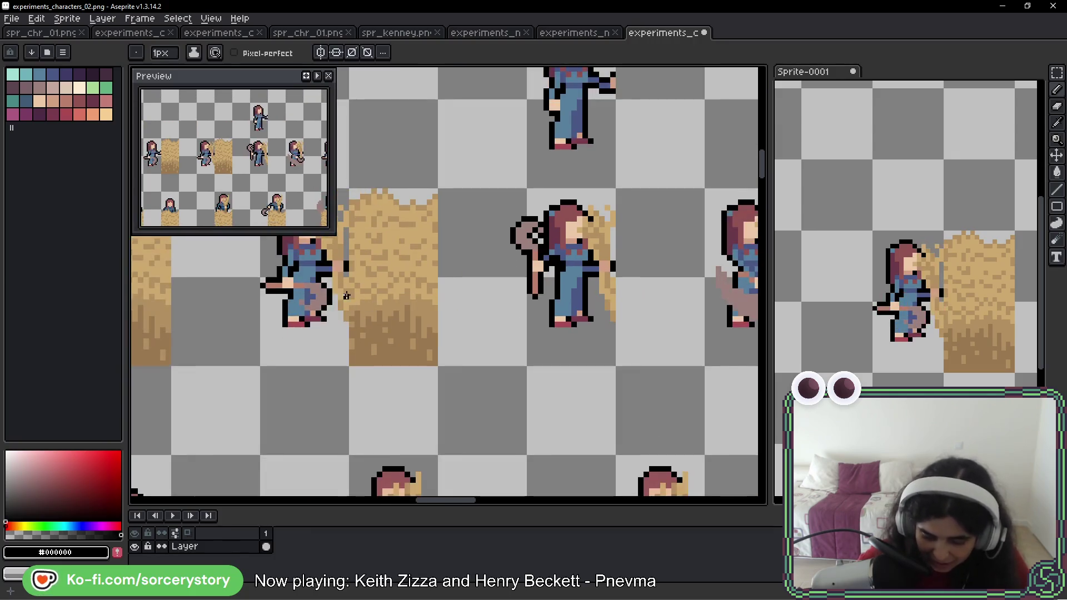
scroll(648, 252, "right", 3)
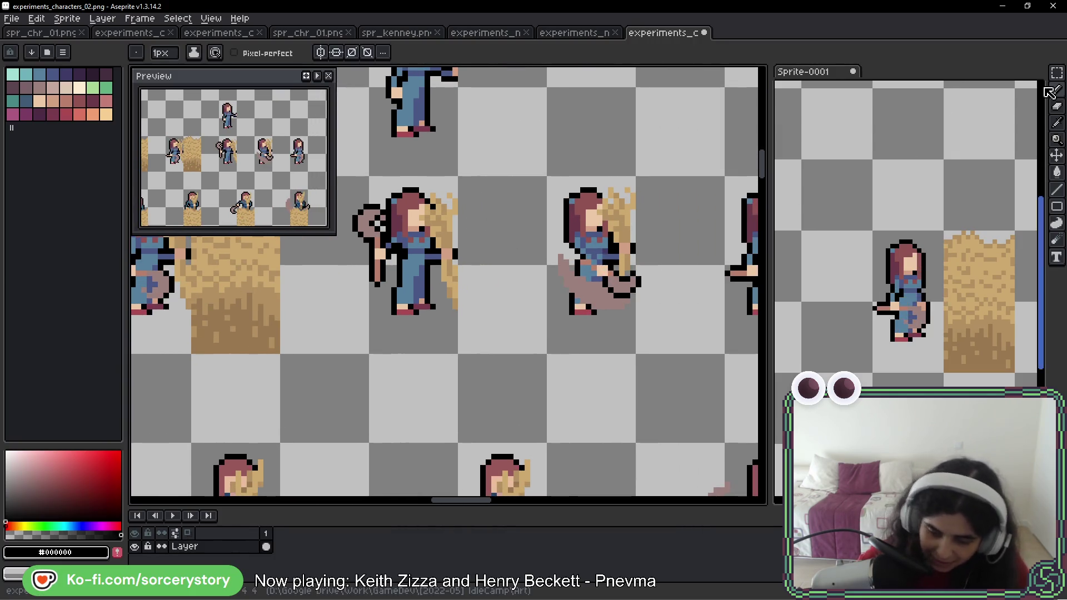
key("m")
left_click_drag(281, 177, 458, 354)
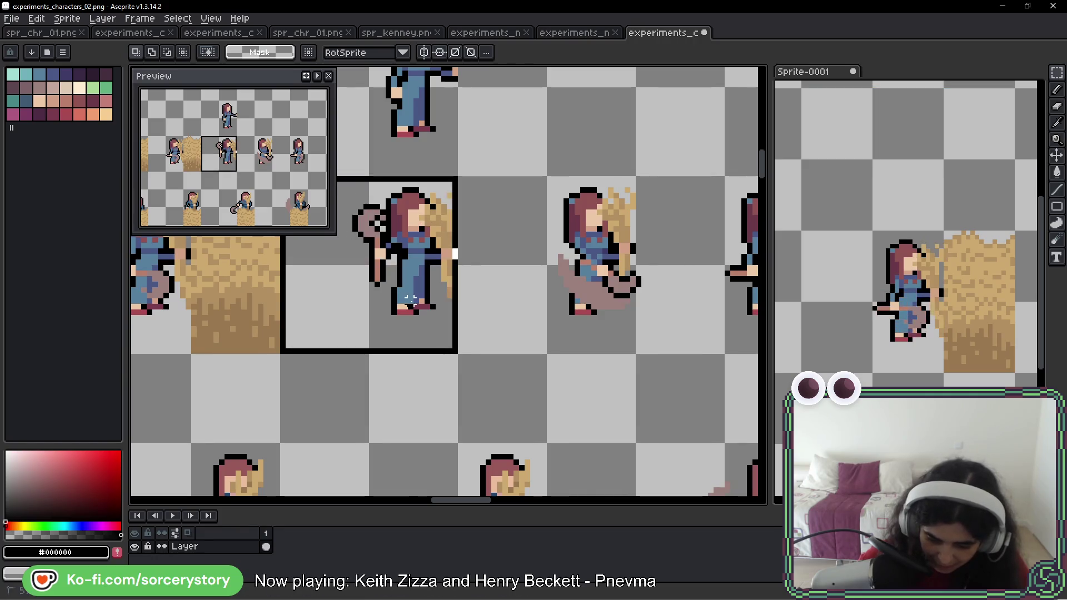
- Deselect, switch to Sprite-0001, preview the animation, and stop on frame 3
left_click(505, 338)
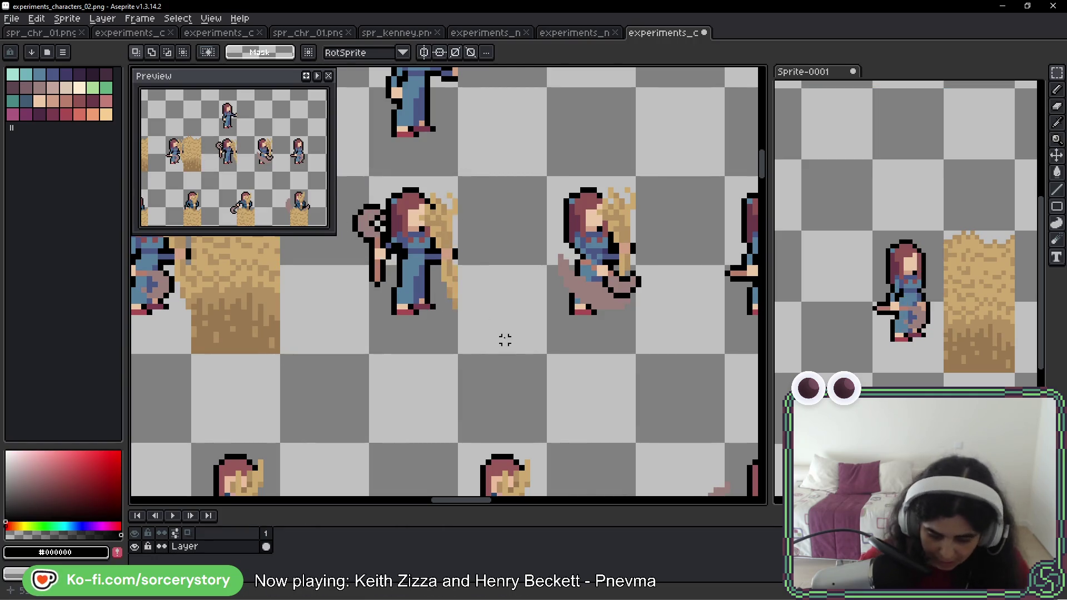
left_click(848, 312)
key("Return")
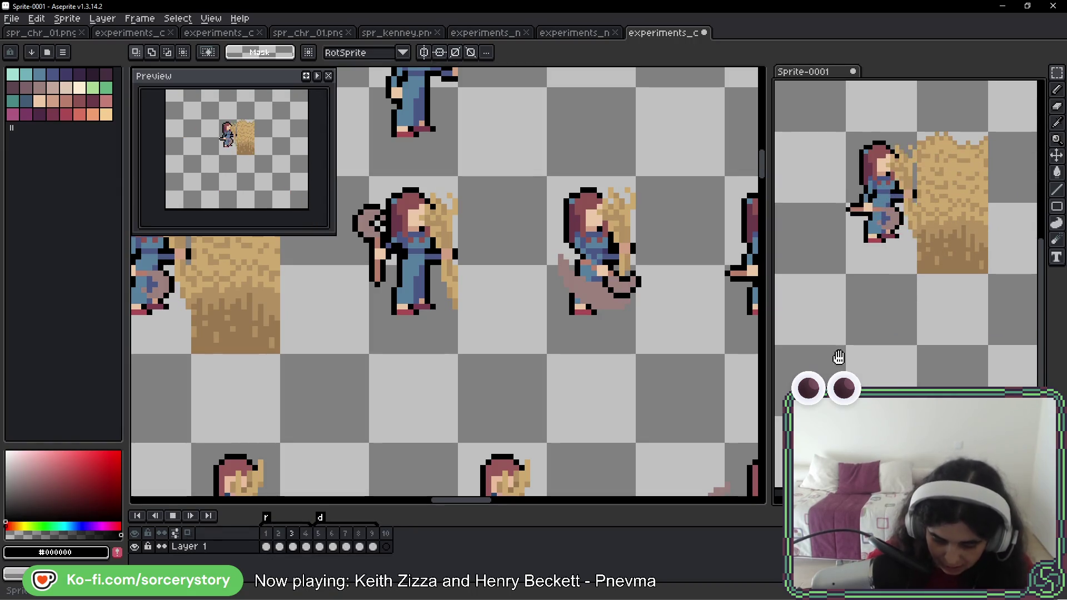
left_click(291, 538)
left_click(294, 540)
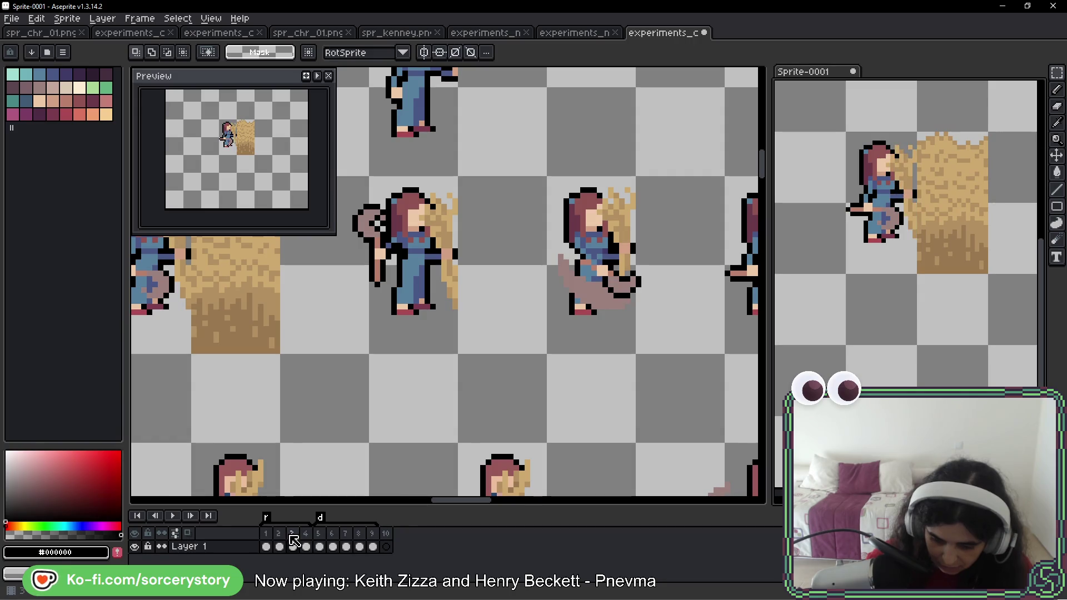
- Insert a new empty frame 4 and paste the girl beside the hay bale
right_click(304, 547)
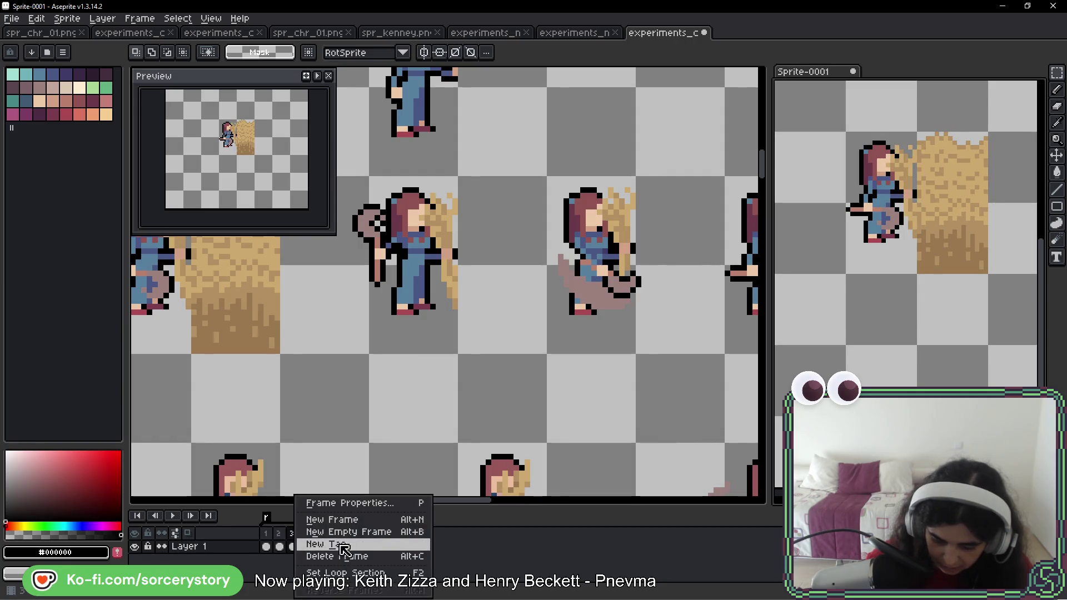
left_click(351, 534)
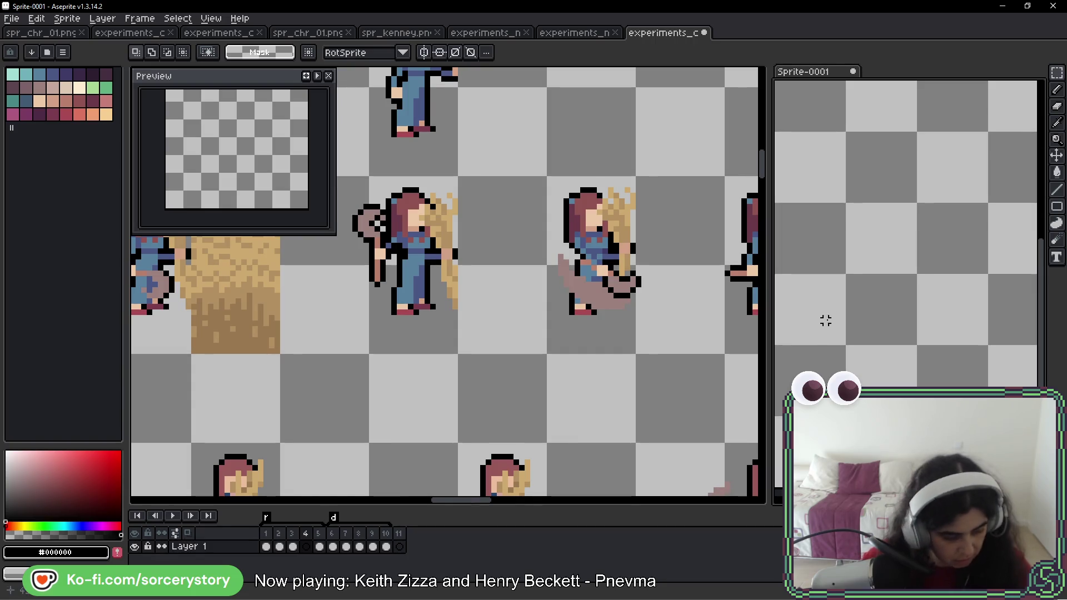
key("ctrl+v")
mouse_move(928, 281)
left_mouse_down()
mouse_move(891, 276)
mouse_move(887, 233)
mouse_move(872, 275)
left_mouse_up()
key("Return")
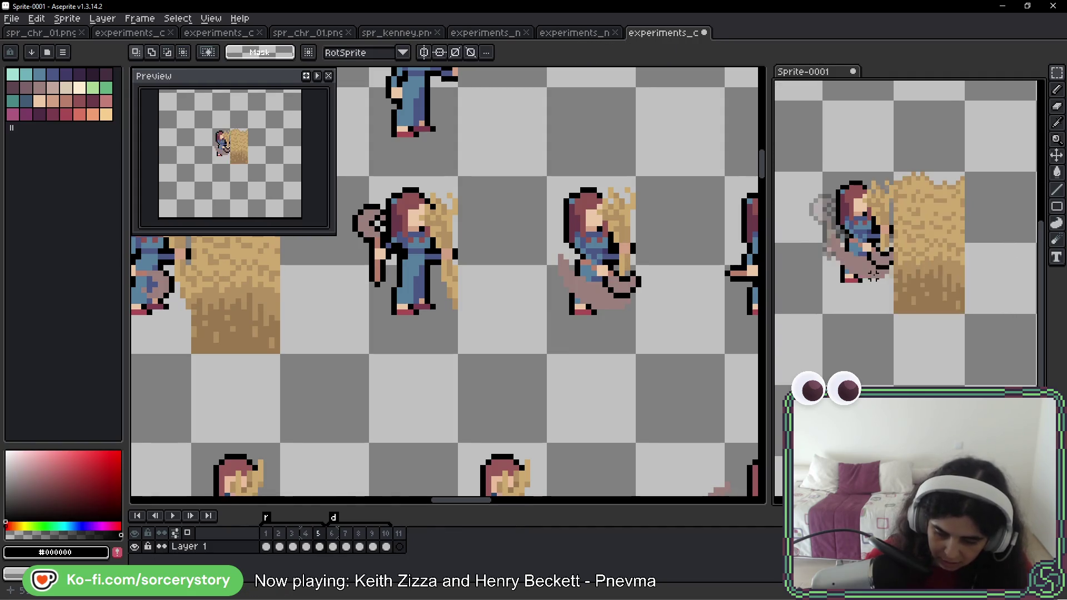
- Paste the hay bale from frame 5 into frame 4 and play the animation
key("Right")
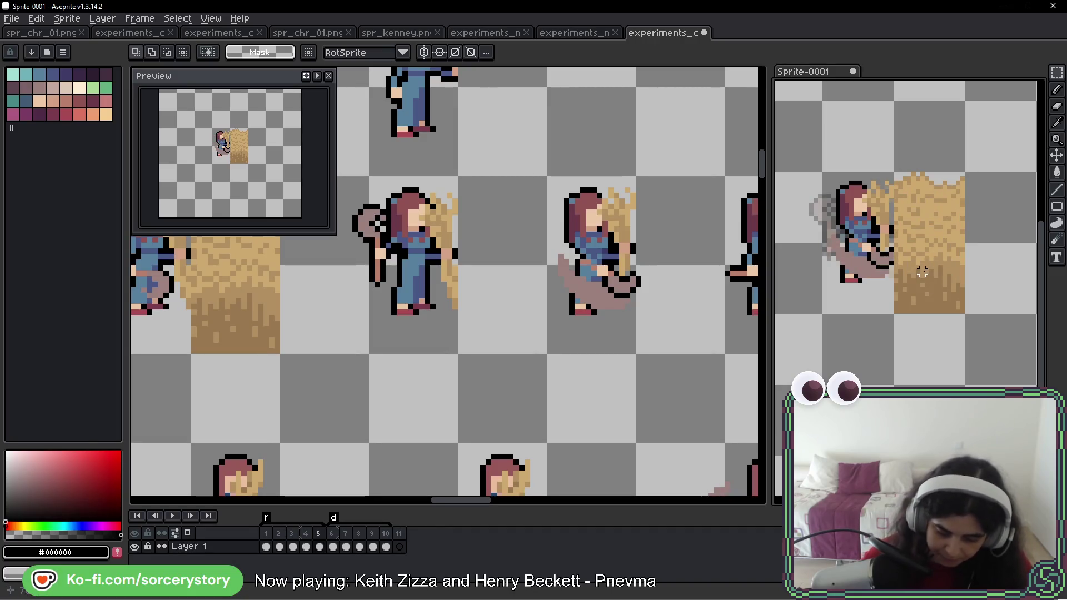
key("Left")
key("ctrl+v")
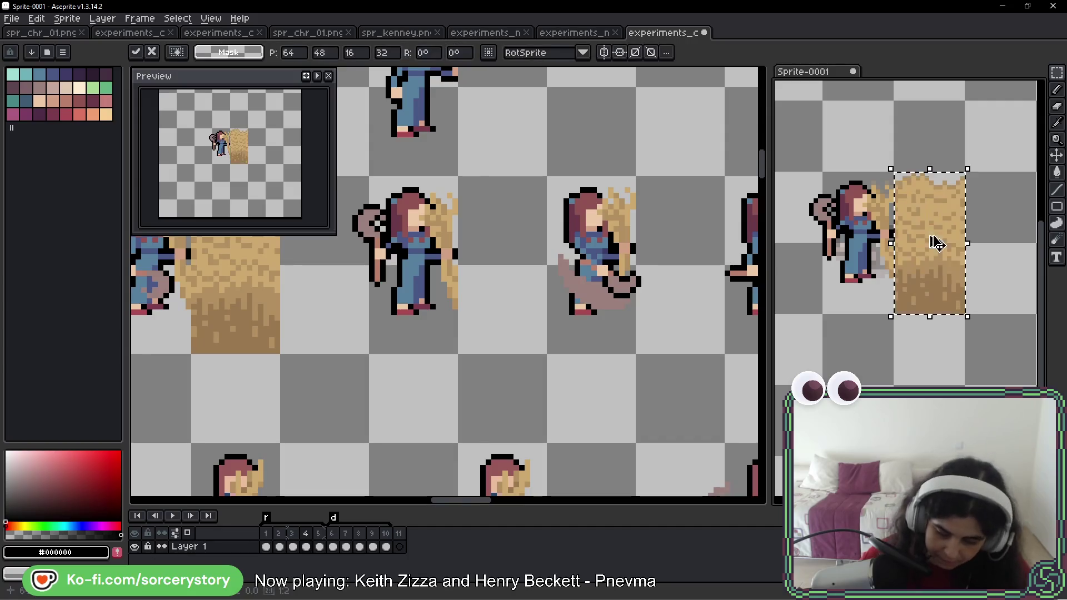
key("Return")
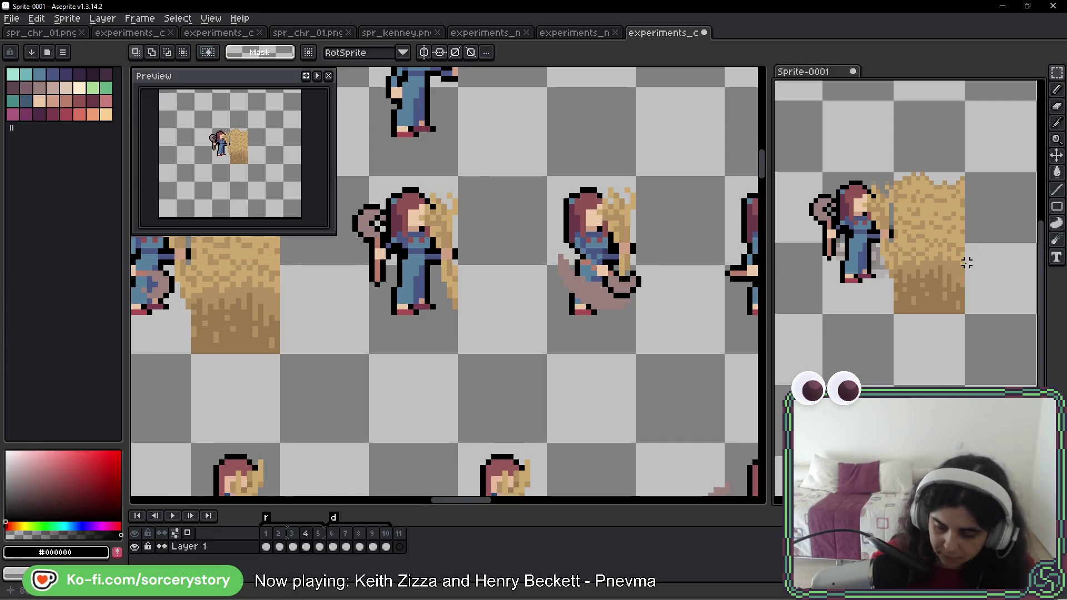
key("Return")
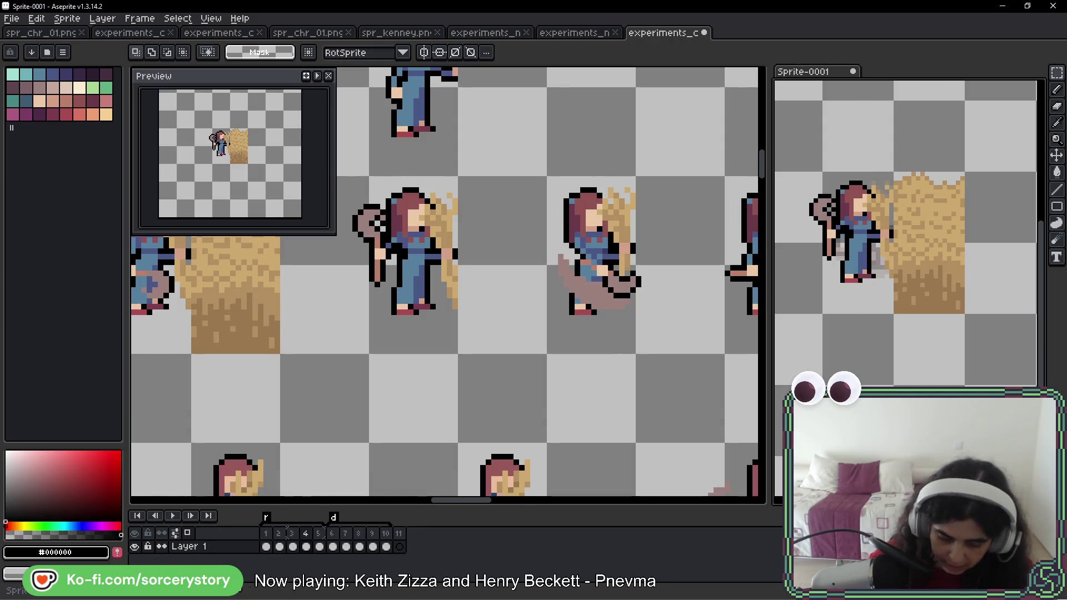
double_click(306, 533)
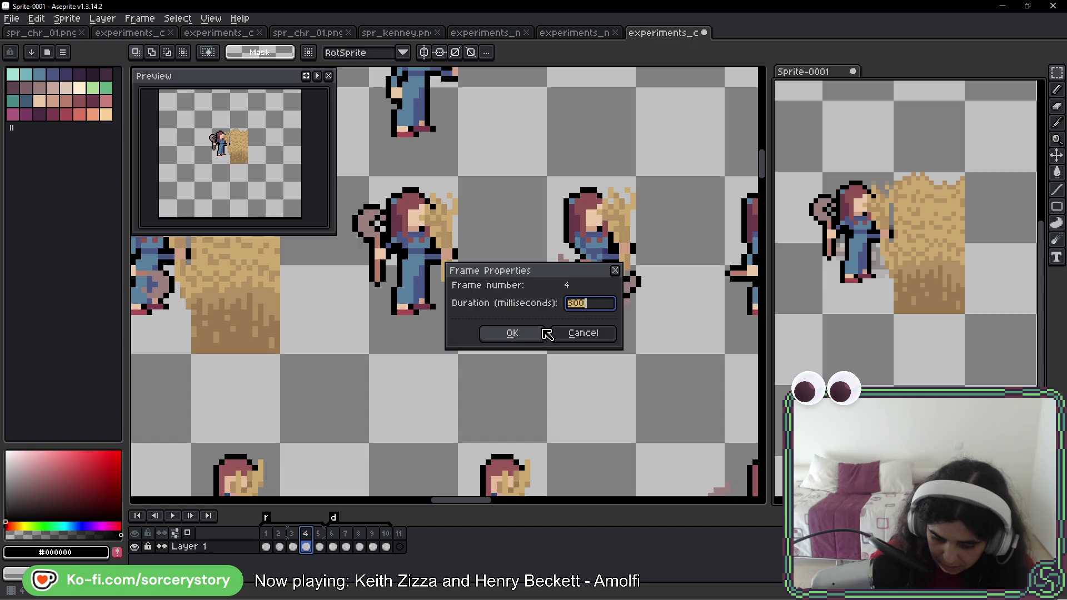
left_click(594, 335)
key("Return")
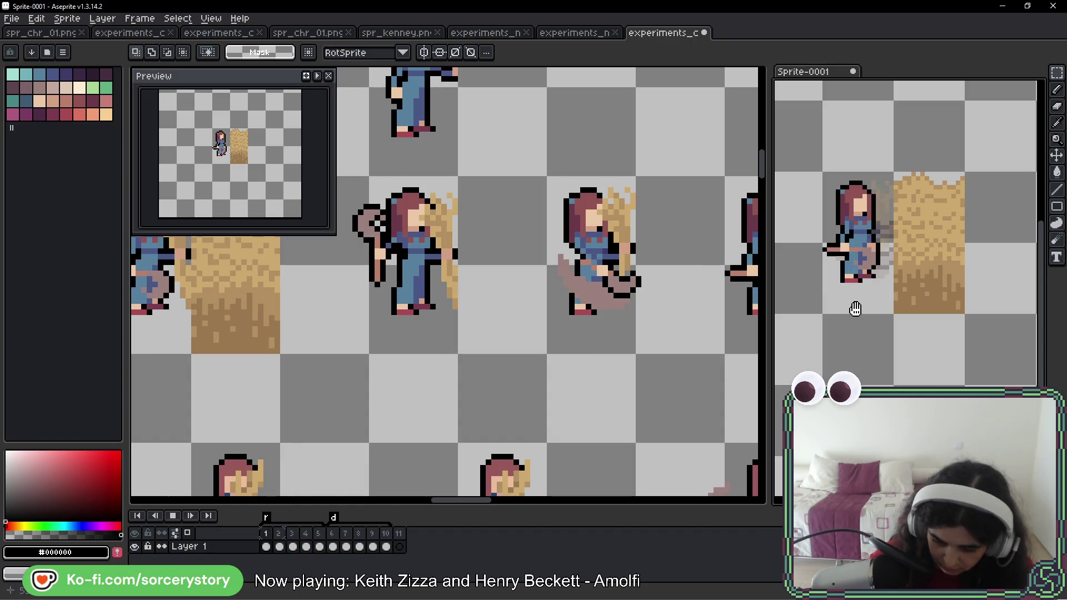
left_click(310, 532)
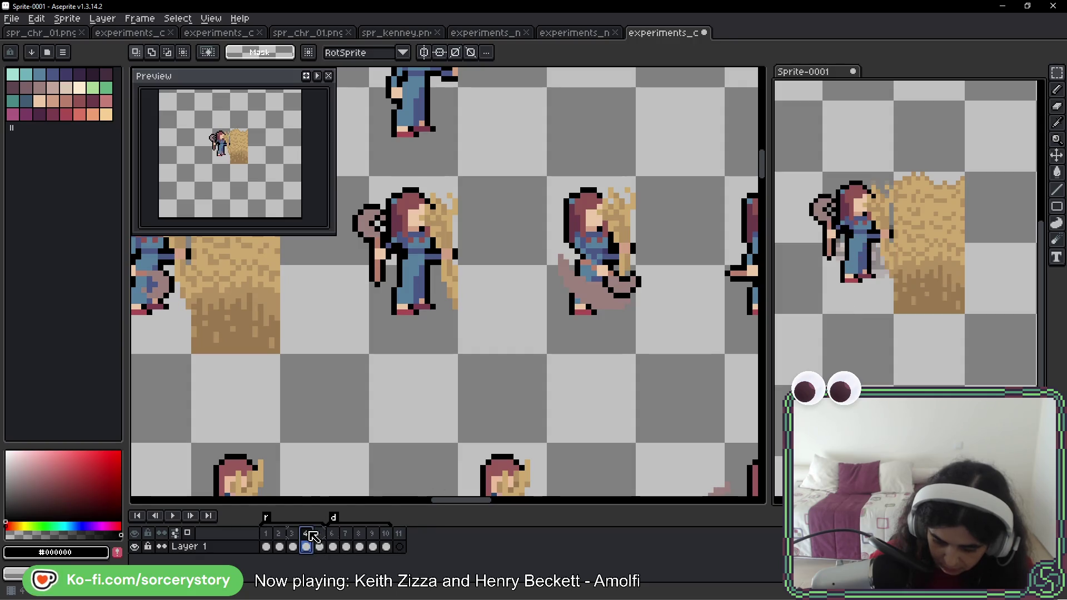
double_click(310, 532)
key("Return")
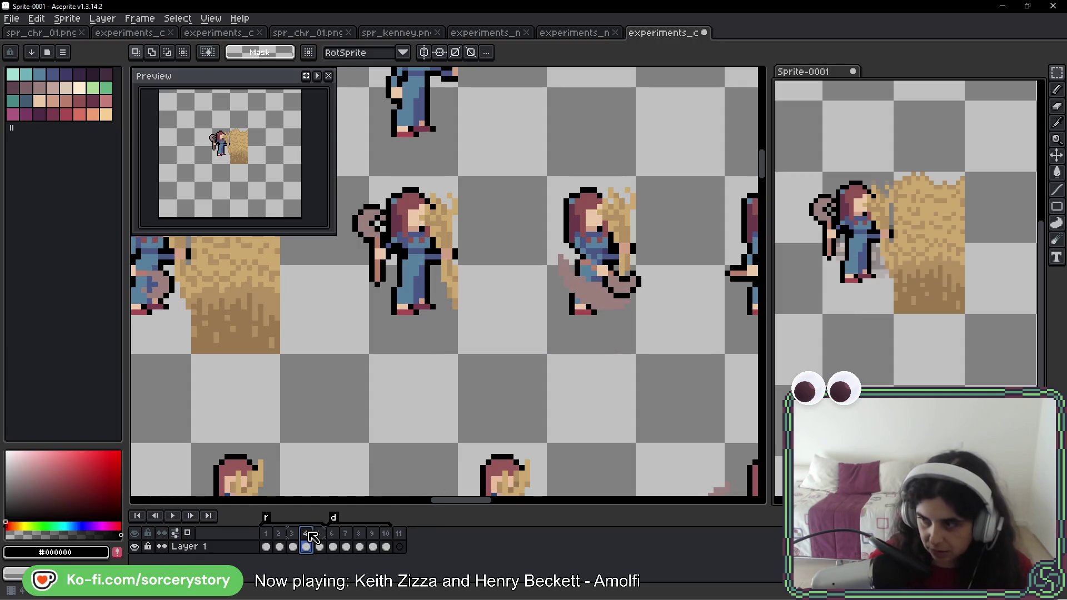
key("Return")
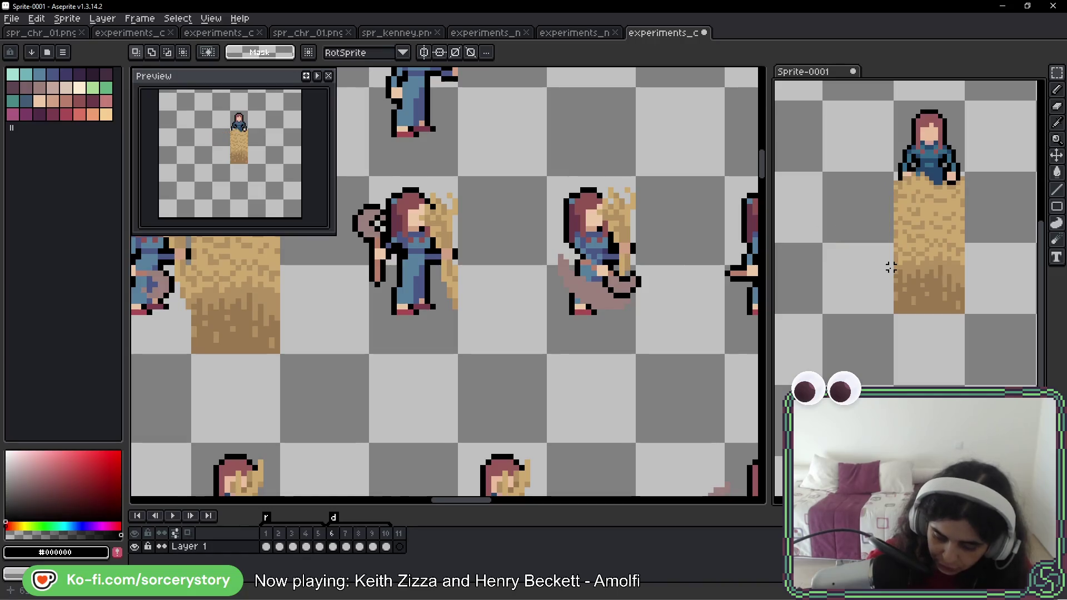
- Pan around the Sprite-0001 view, replay the animation, and stop it on frame 4
mouse_move(964, 172)
left_mouse_down()
mouse_move(864, 226)
mouse_move(877, 250)
left_mouse_up()
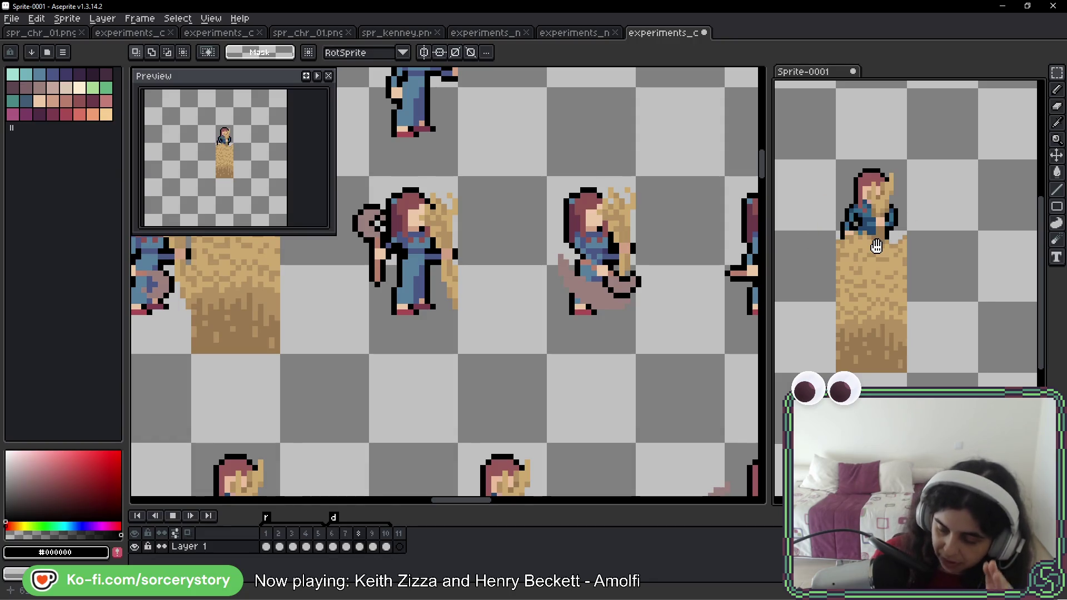
scroll(844, 248, "left", 1)
left_click_drag(844, 248, 959, 216)
left_click(856, 234)
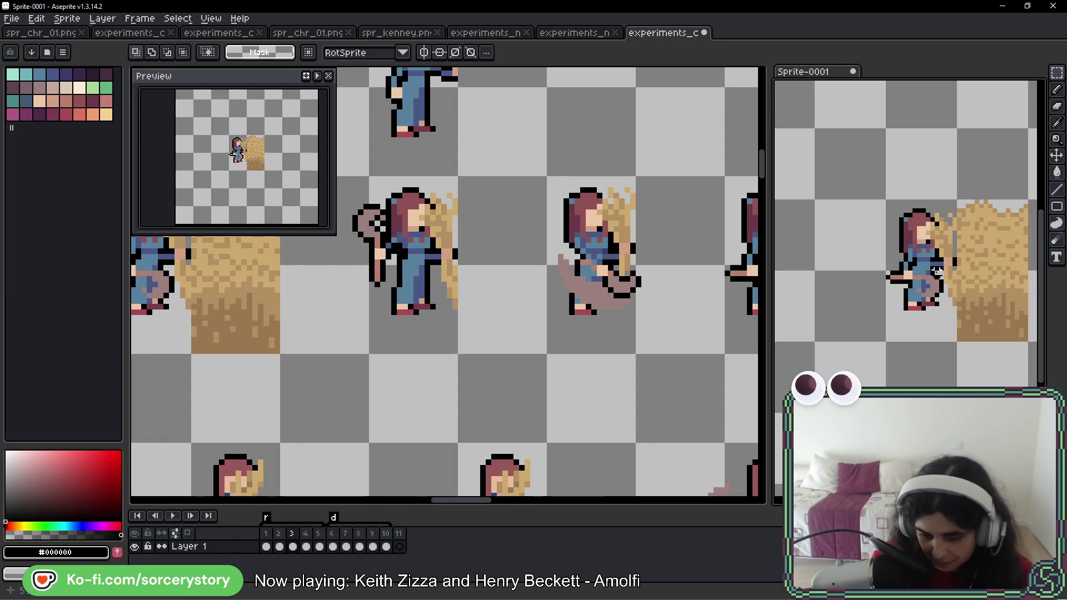
left_click_drag(936, 271, 886, 286)
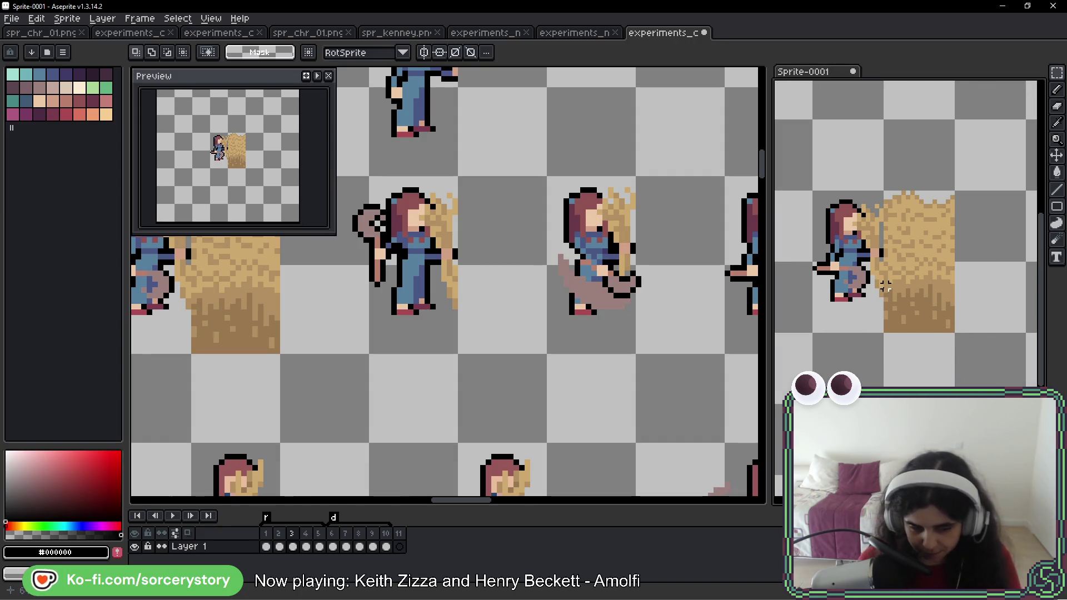
key("Return")
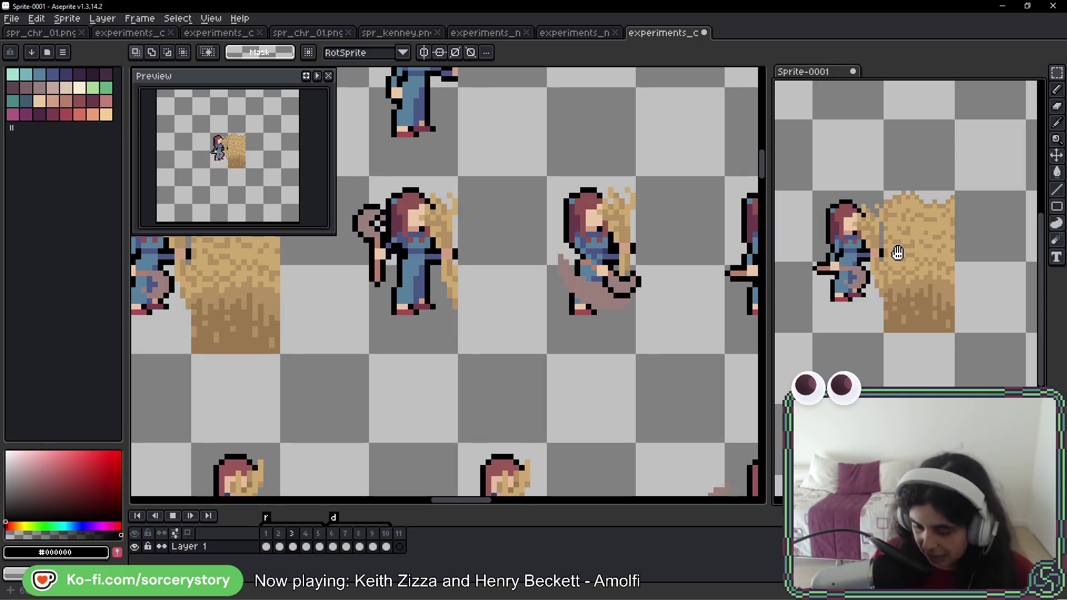
scroll(944, 236, "down", 2)
scroll(957, 206, "up", 1)
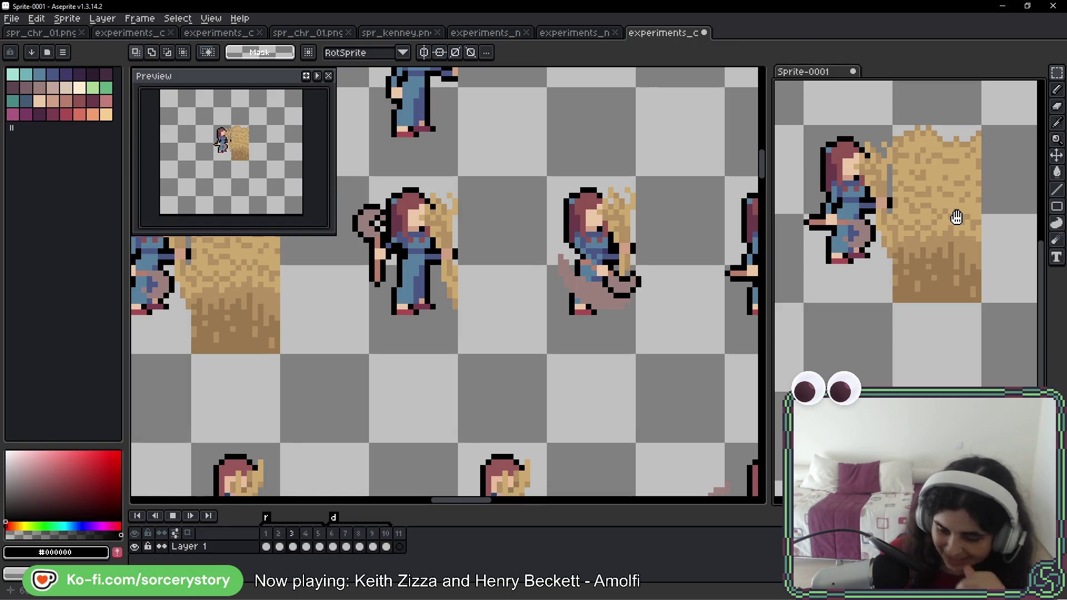
left_click_drag(944, 166, 938, 166)
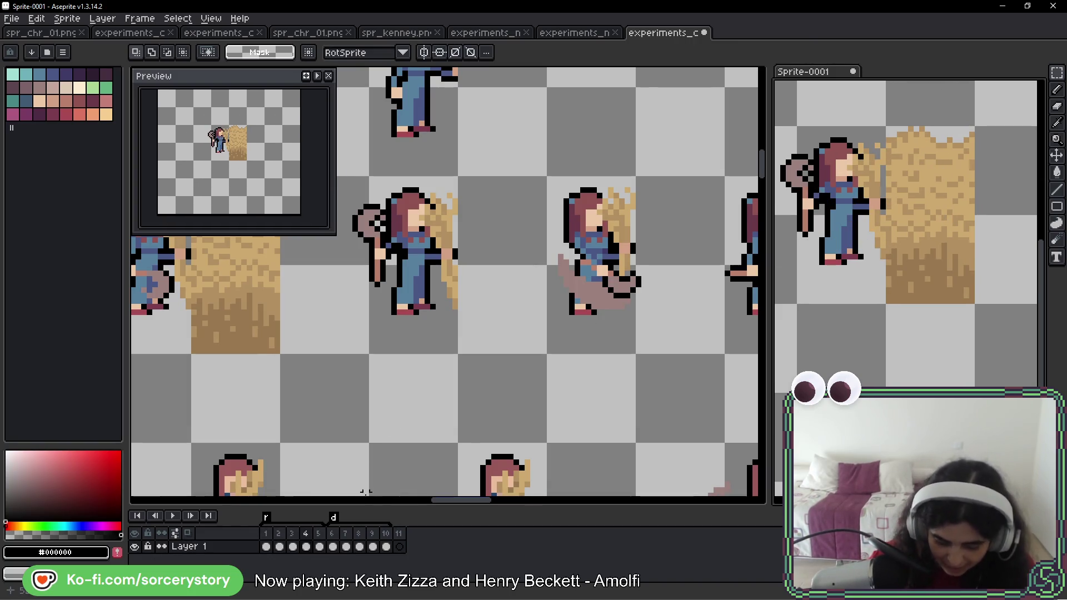
- Check the durations of frames 1, 6 and 2, then set frame 7 to 100 ms
double_click(272, 534)
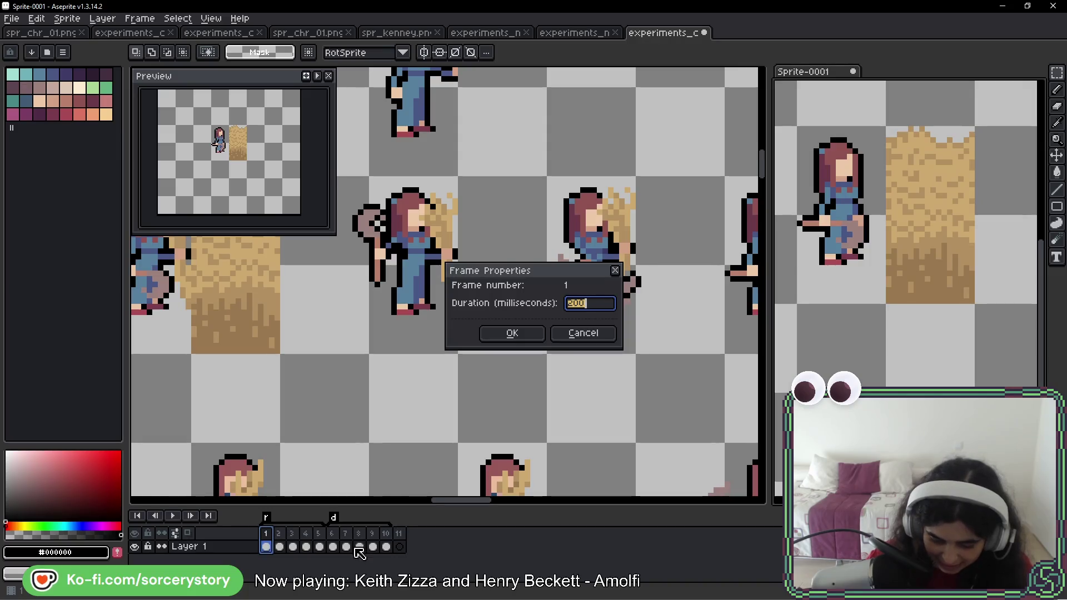
key("Return")
double_click(332, 533)
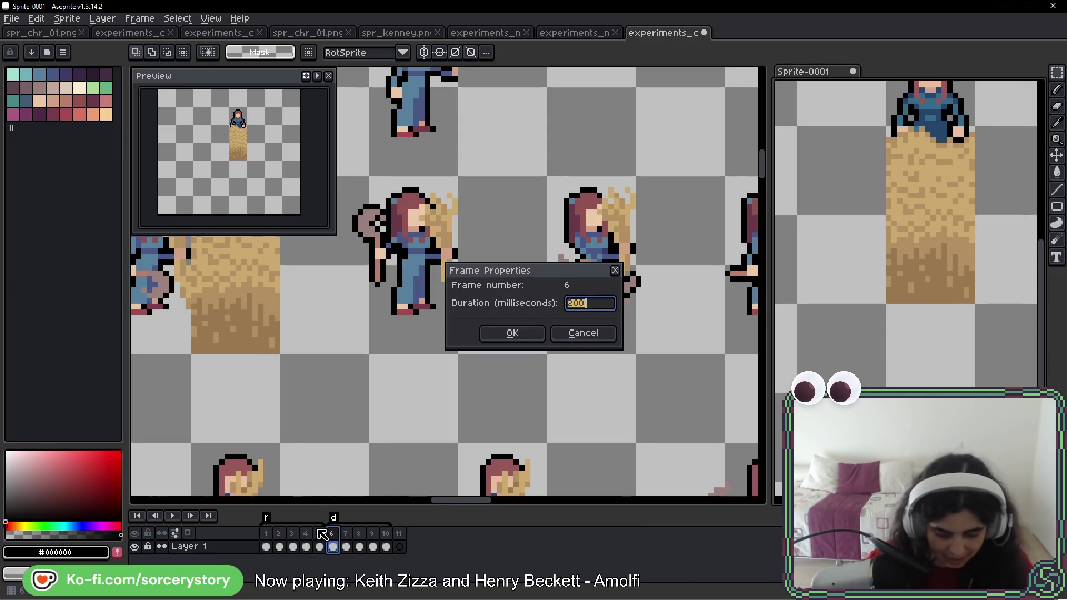
key("Return")
double_click(279, 533)
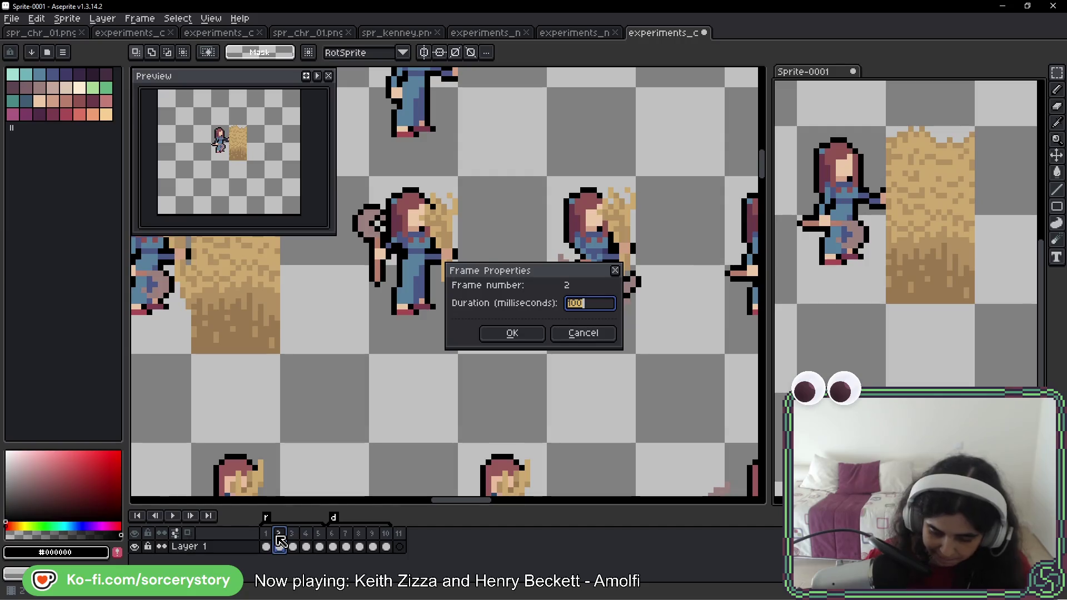
key("Return")
key("Return")
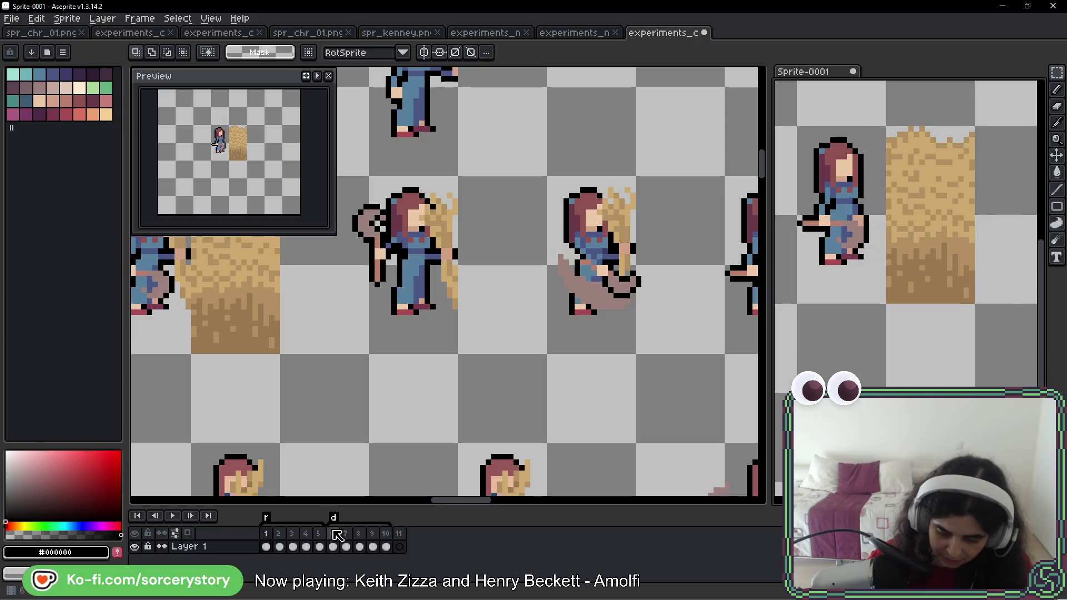
double_click(347, 534)
type("100")
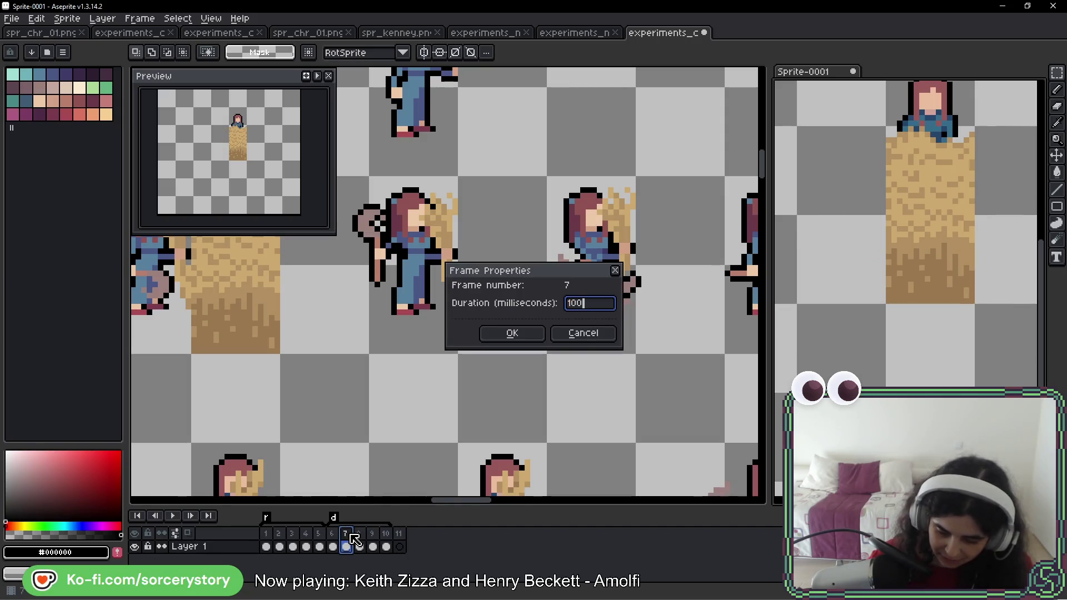
key("Return")
- Review frame 3's duration and set frame 8's duration to 30
left_click(277, 546)
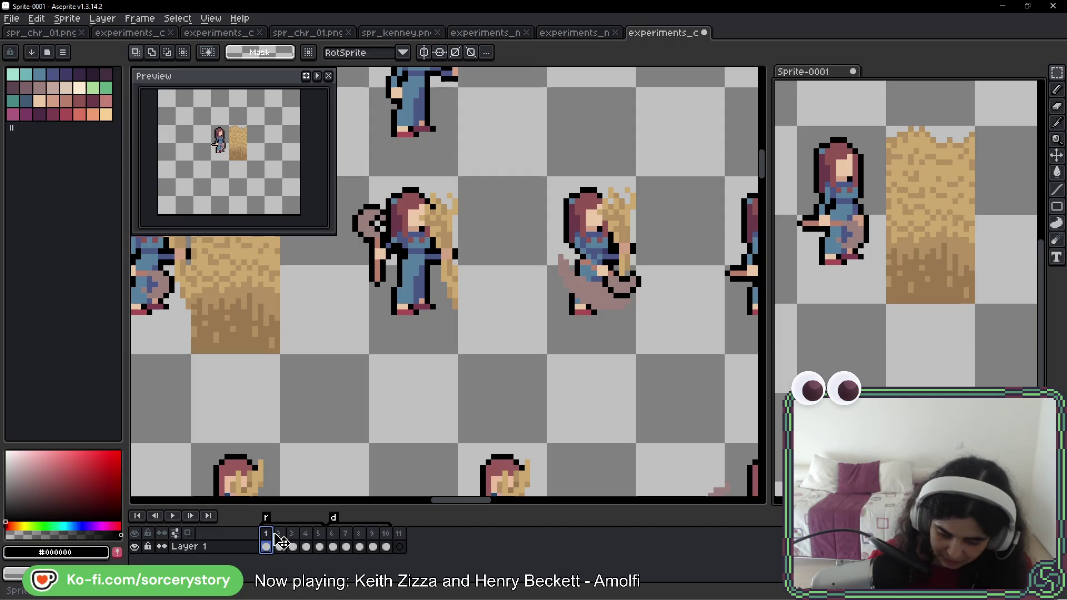
double_click(293, 546)
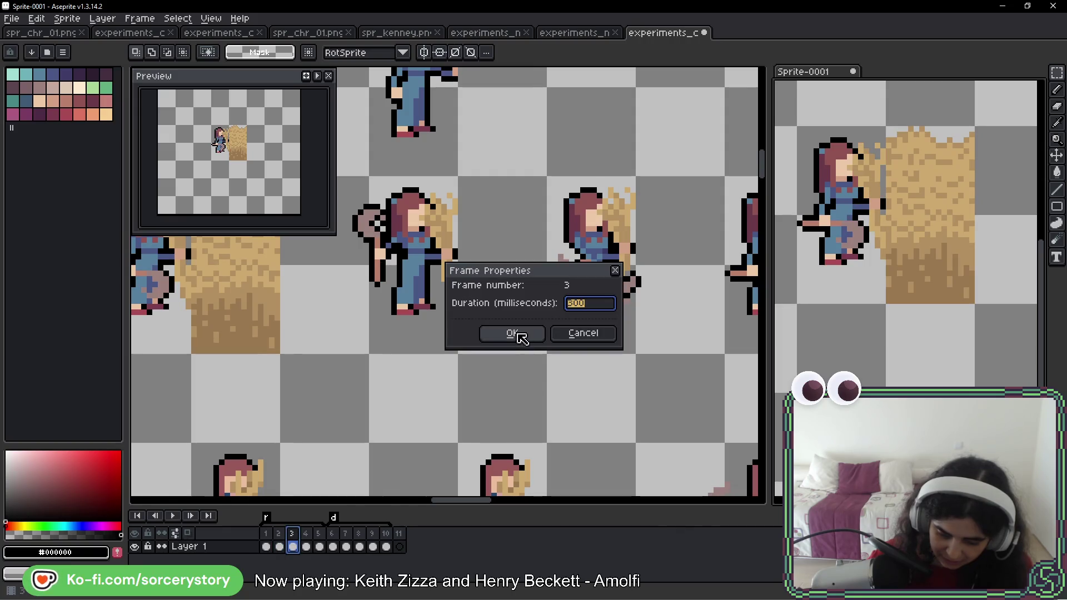
left_click(513, 334)
double_click(363, 543)
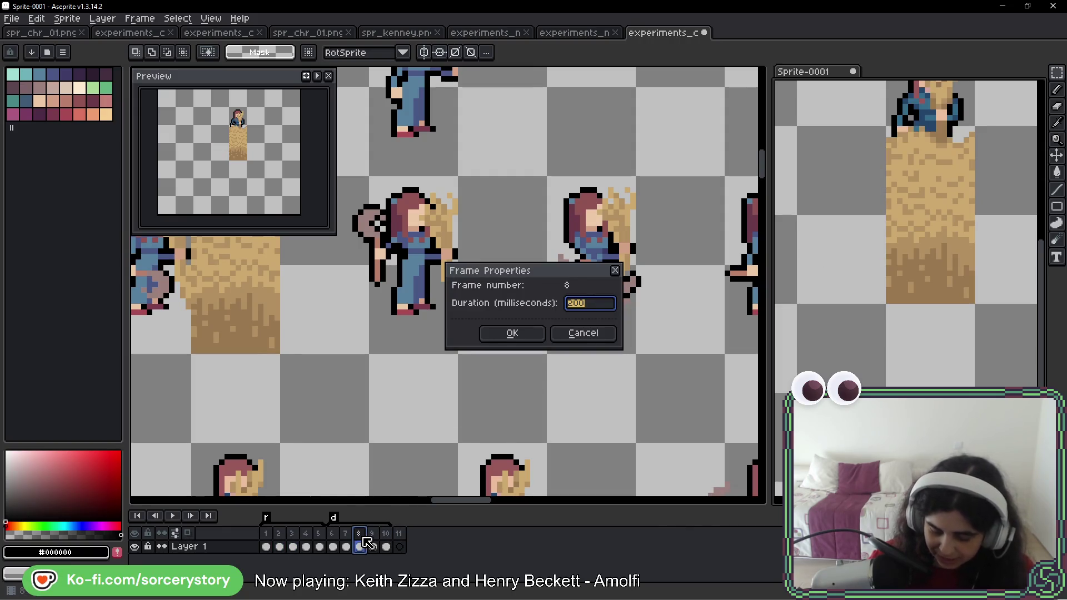
type("30")
key("Return")
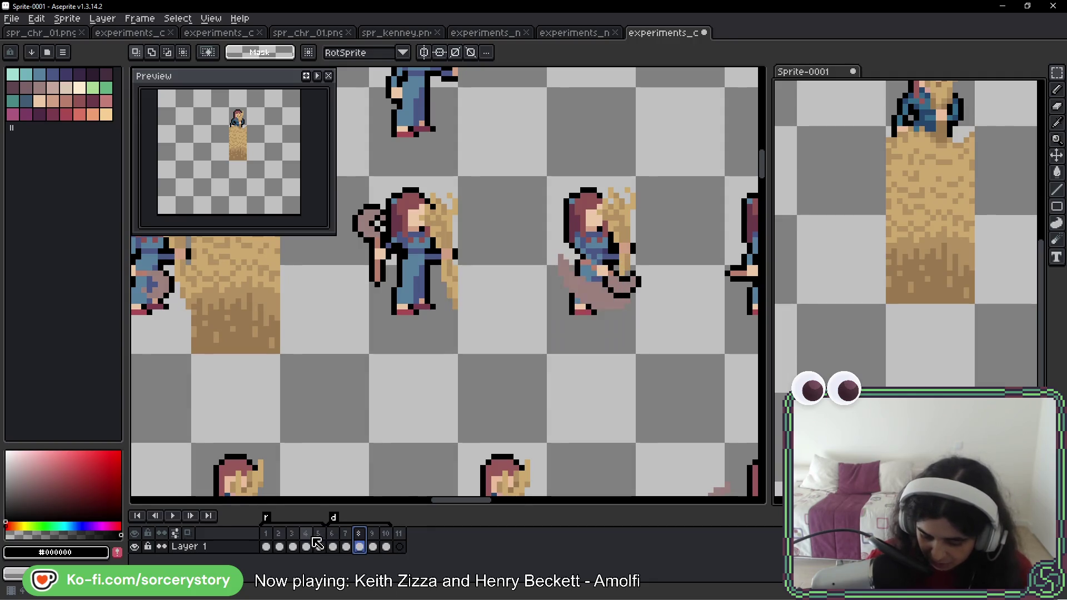
- Check frames 4 and 5 durations, then play the animation from frame 6 to judge timing
double_click(306, 546)
key("Return")
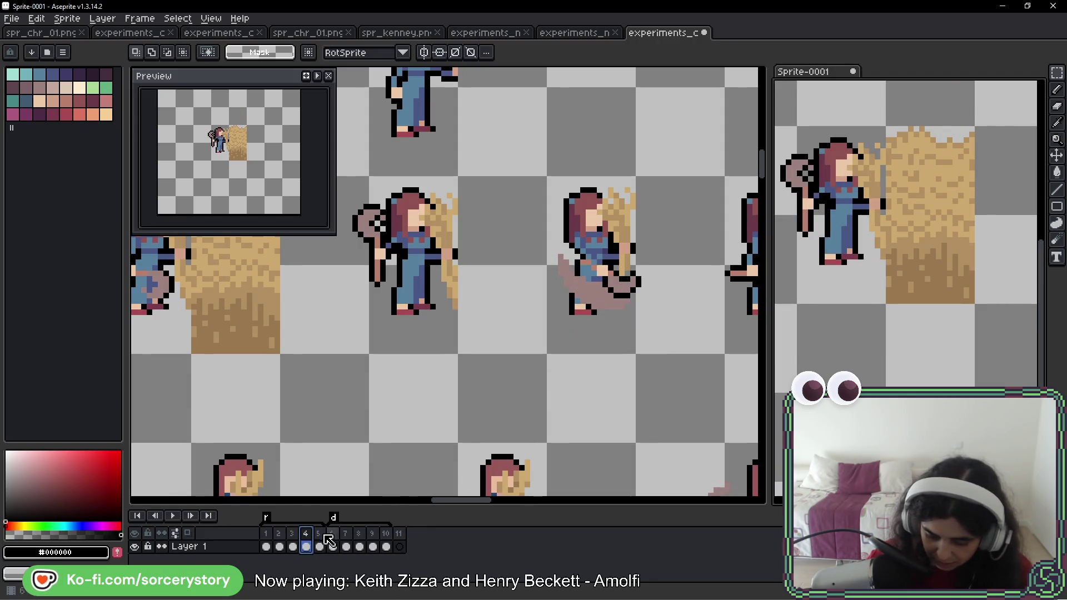
double_click(320, 547)
left_click(510, 335)
left_click(332, 546)
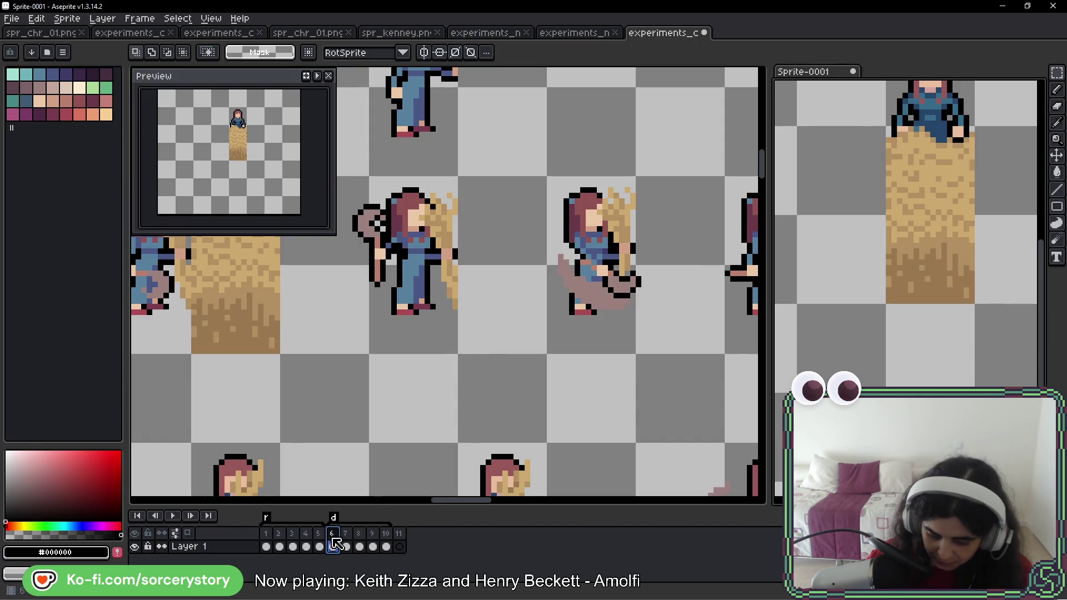
scroll(898, 259, "down", 2)
key("Return")
scroll(871, 261, "up", 1)
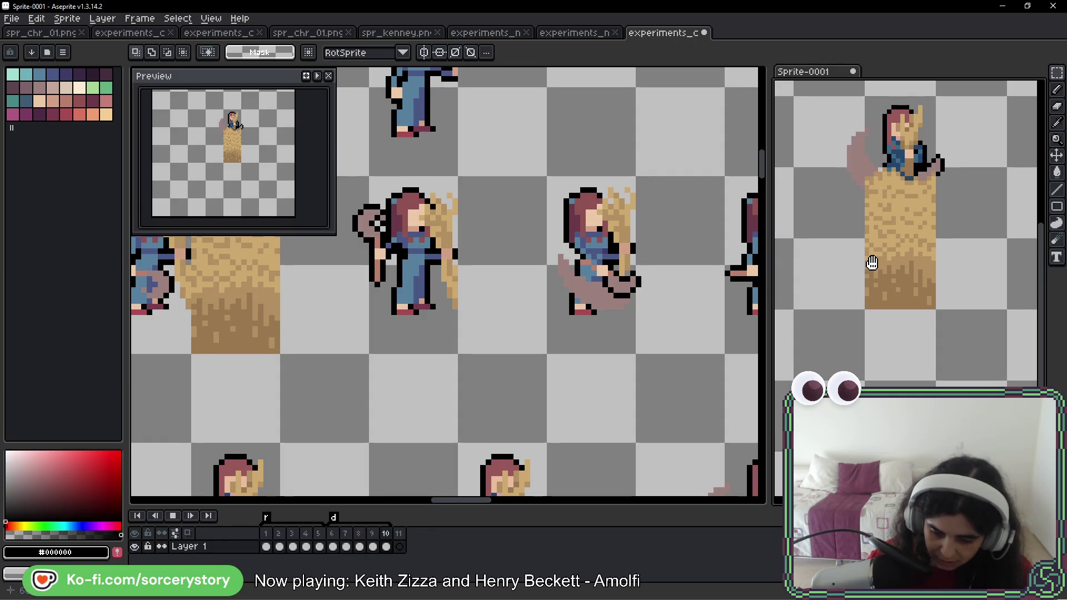
- Set the durations of frames 2 and 7 to 20
double_click(279, 533)
type("20")
key("Return")
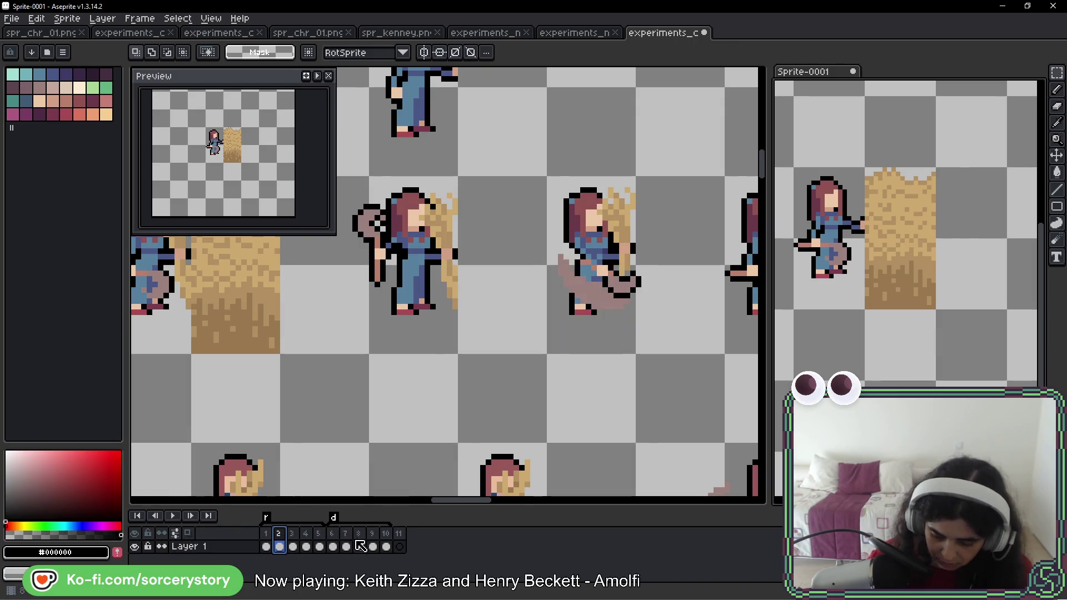
double_click(351, 544)
type("20")
key("Return")
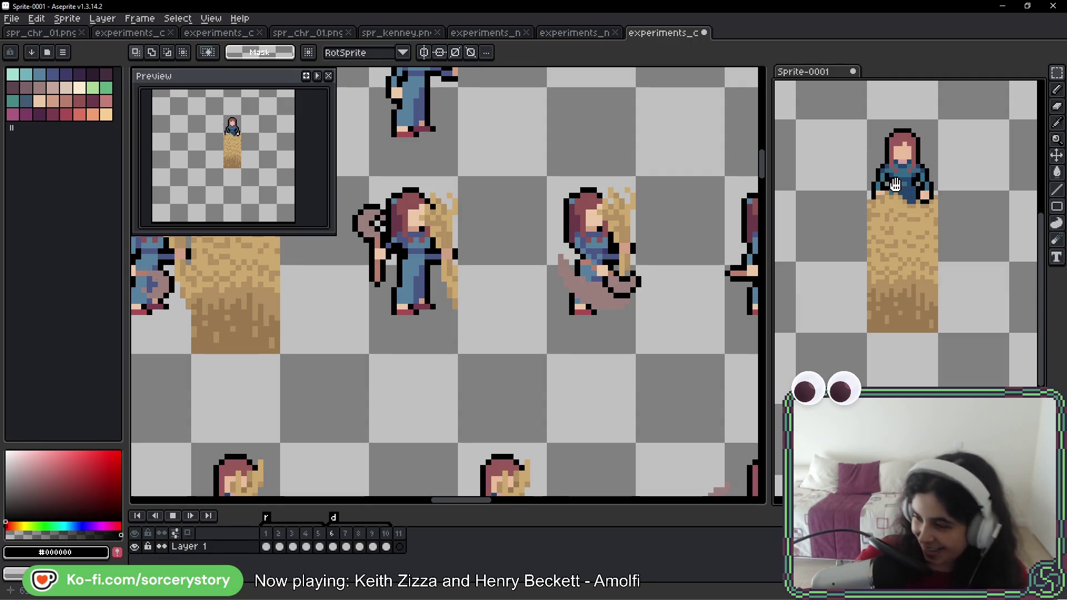
left_click_drag(887, 185, 880, 200)
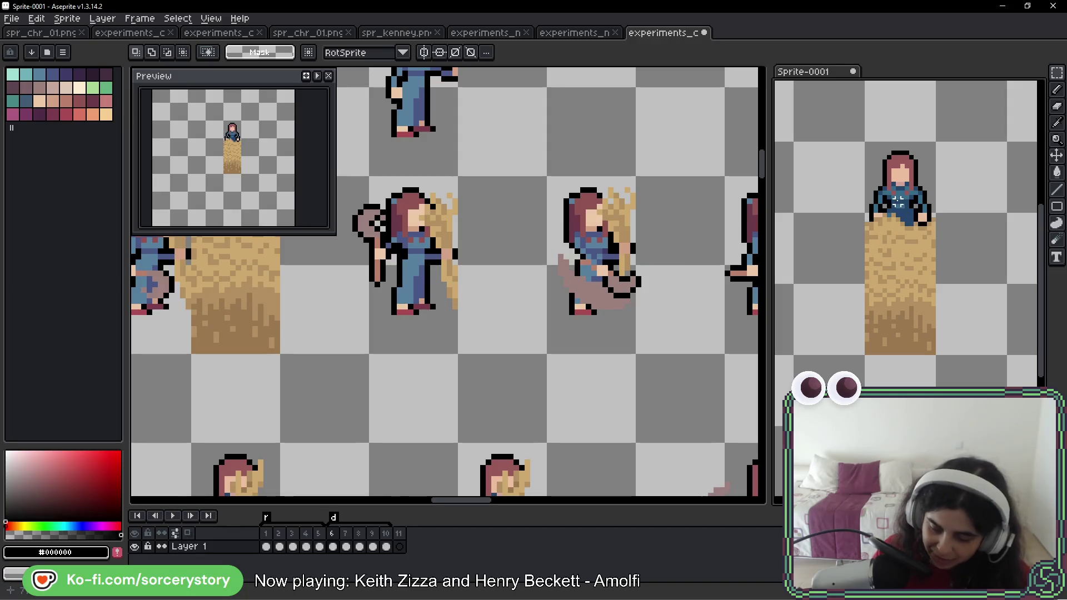
key("Return")
key("Right")
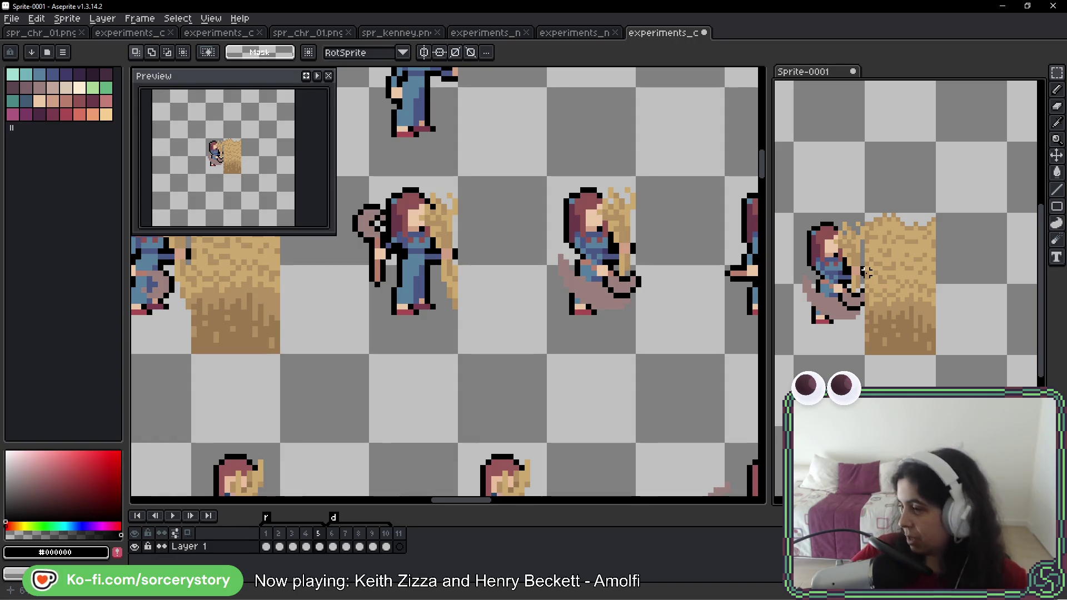
left_click_drag(897, 193, 925, 174)
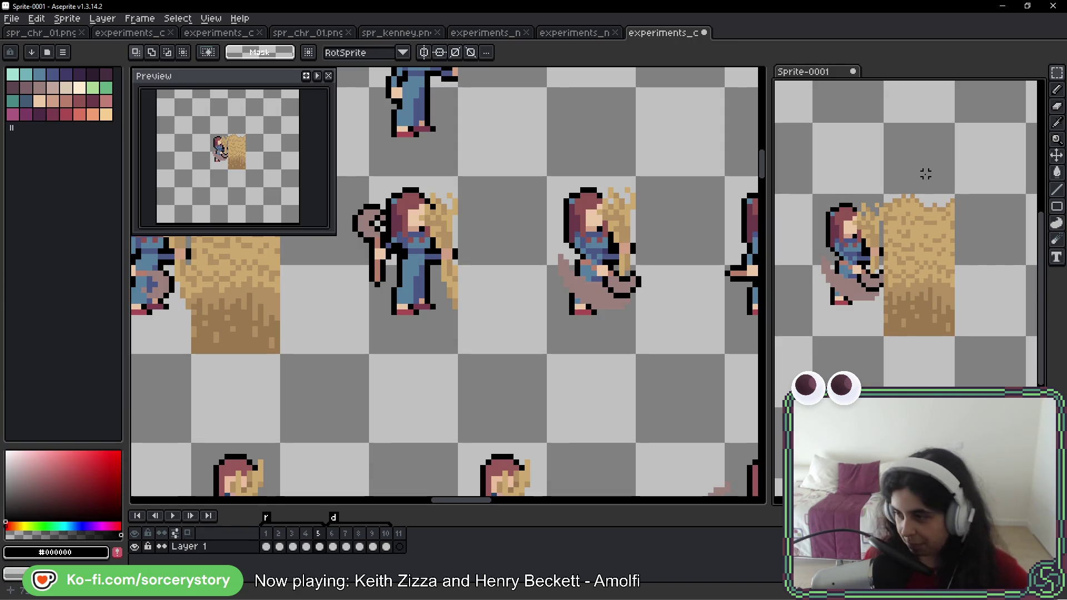
left_click_drag(934, 183, 937, 154)
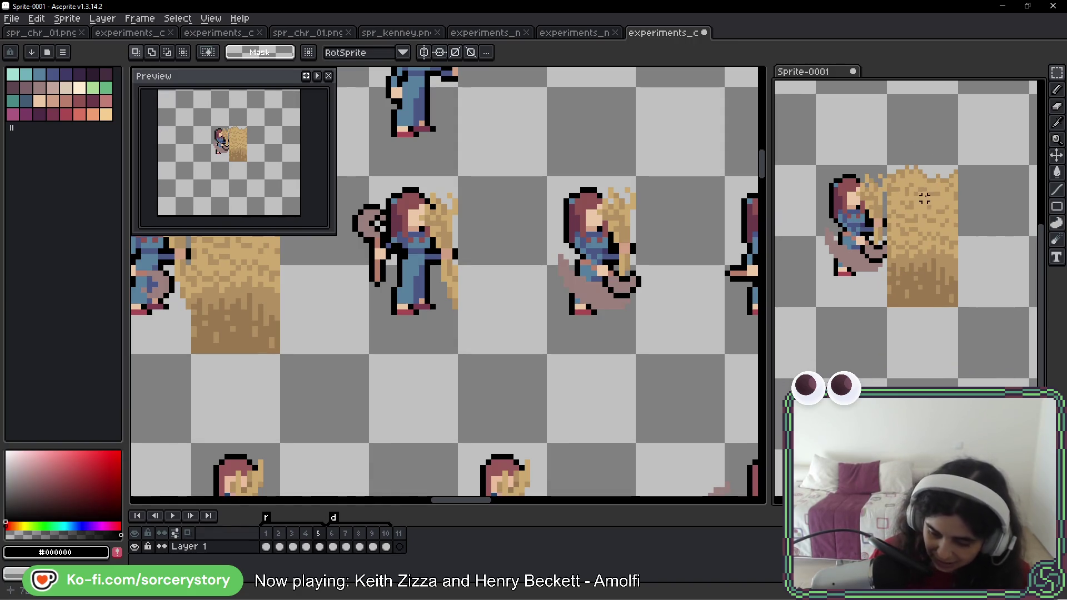
key("Return")
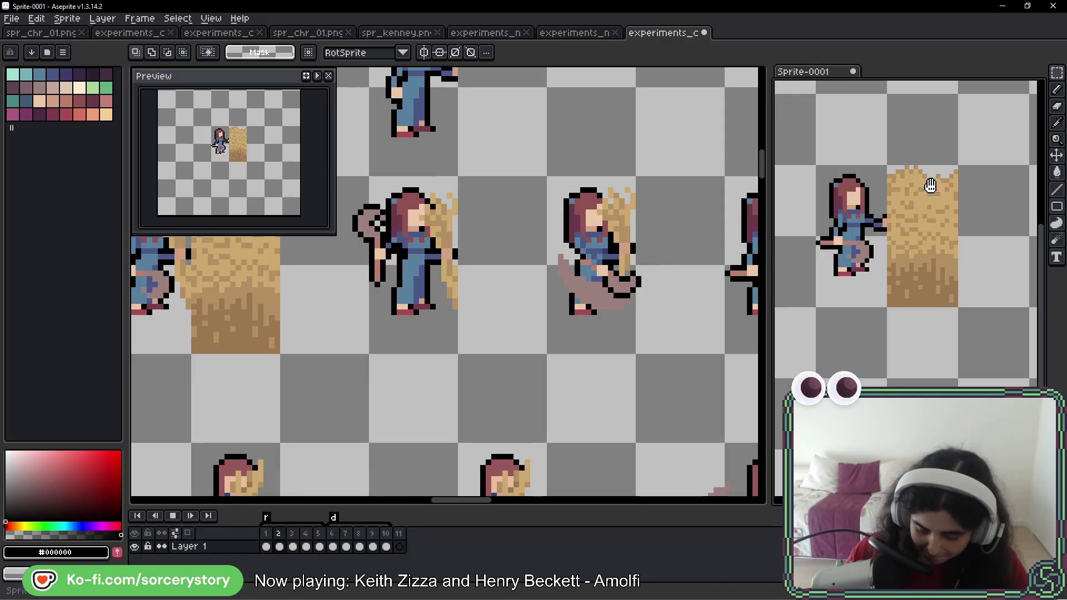
left_click_drag(949, 194, 934, 191)
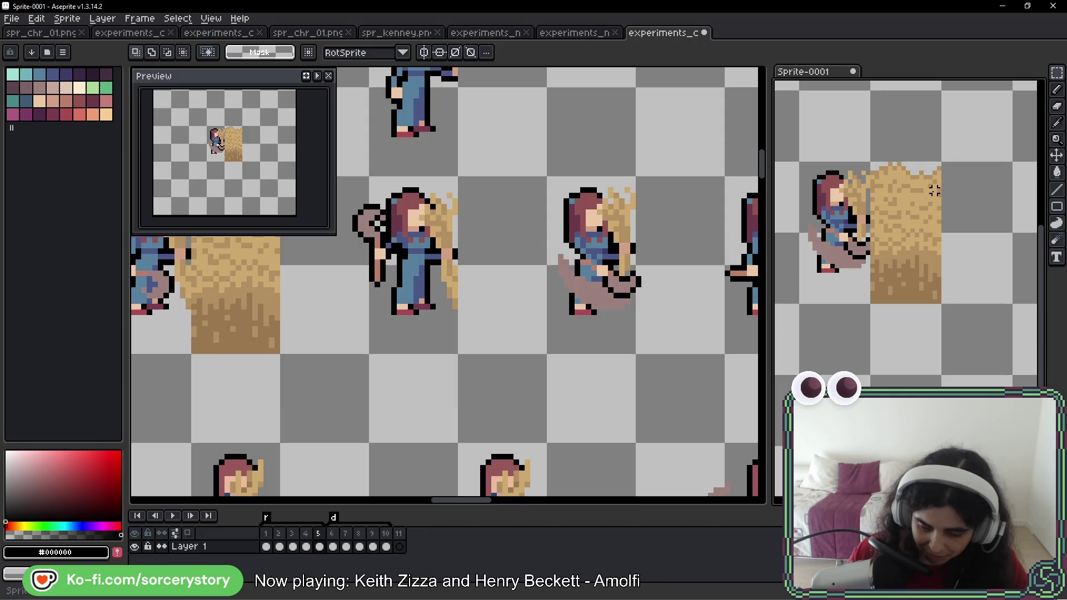
key("Return")
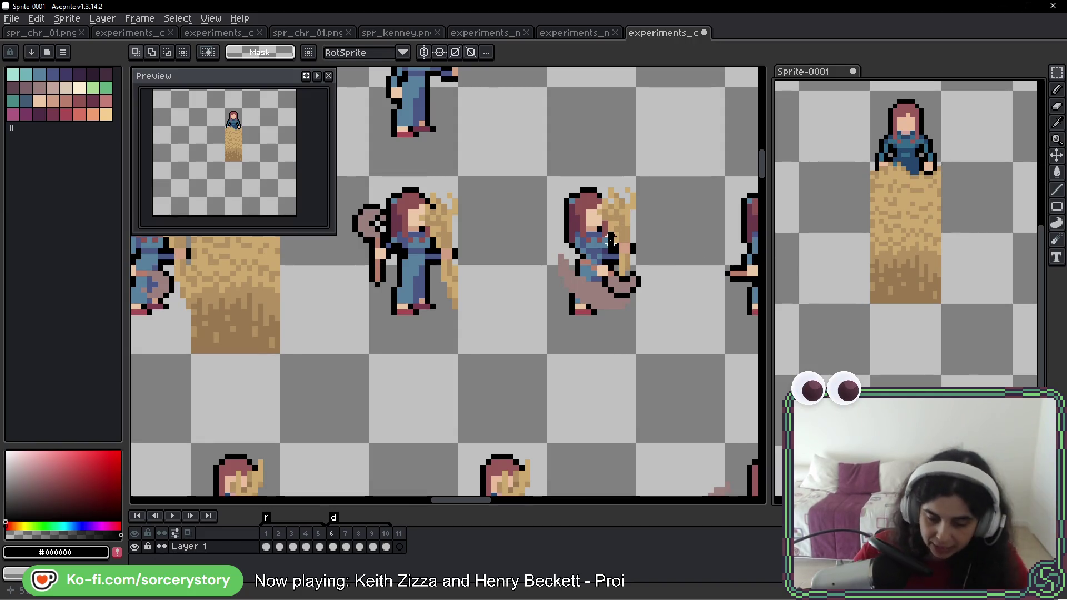
left_click(596, 202)
scroll(654, 198, "down", 3)
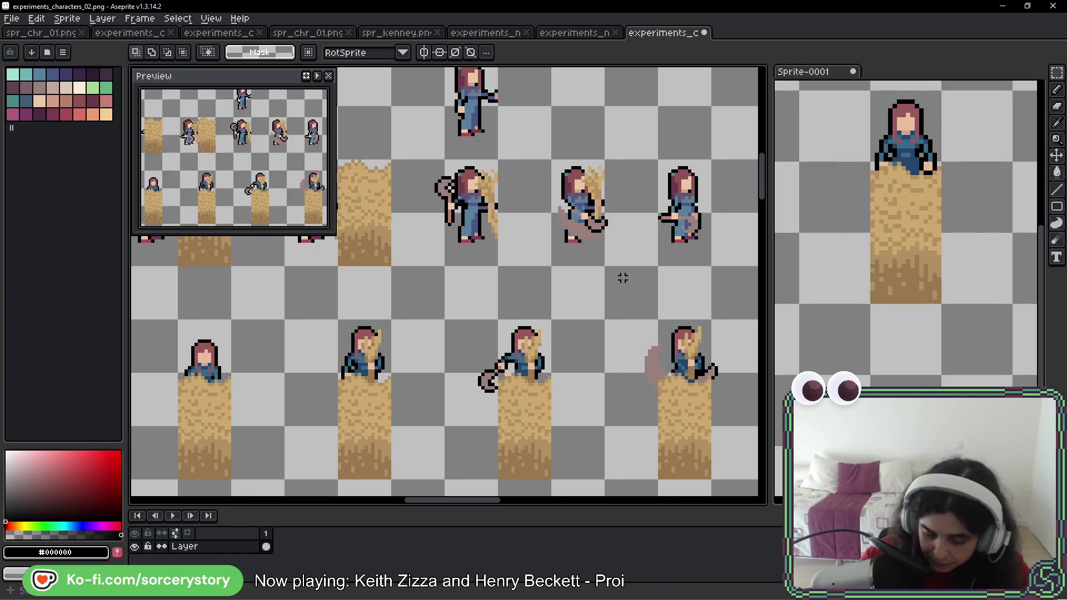
scroll(752, 238, "up", 1)
left_click(943, 221)
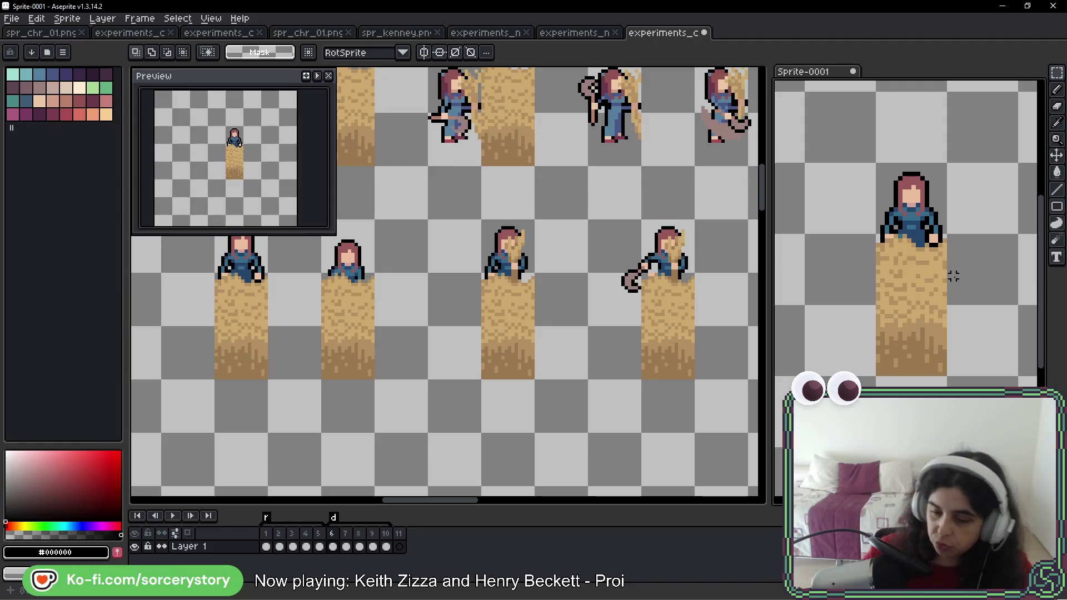
left_click_drag(958, 352, 937, 288)
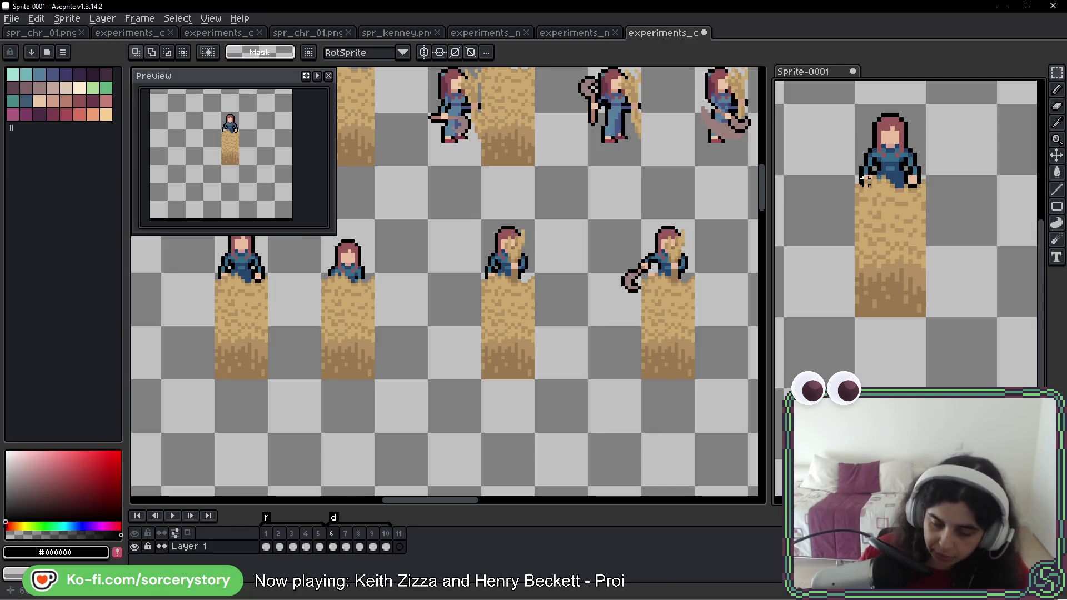
- Flip back and forth between frames 6 and 7 to compare the girl behind the bale
scroll(882, 191, "up", 1)
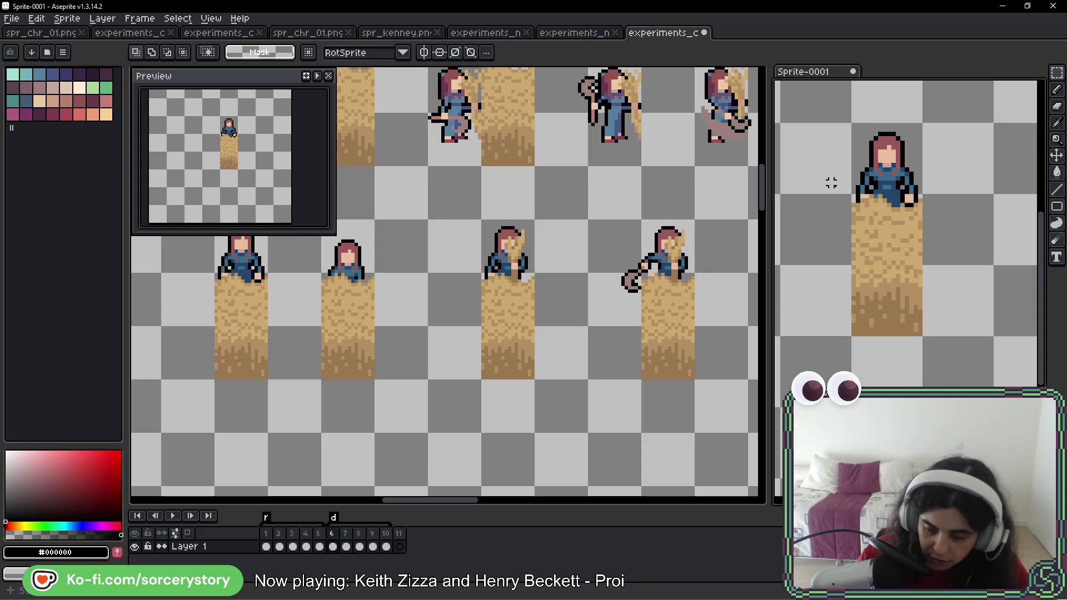
key("period")
key("comma")
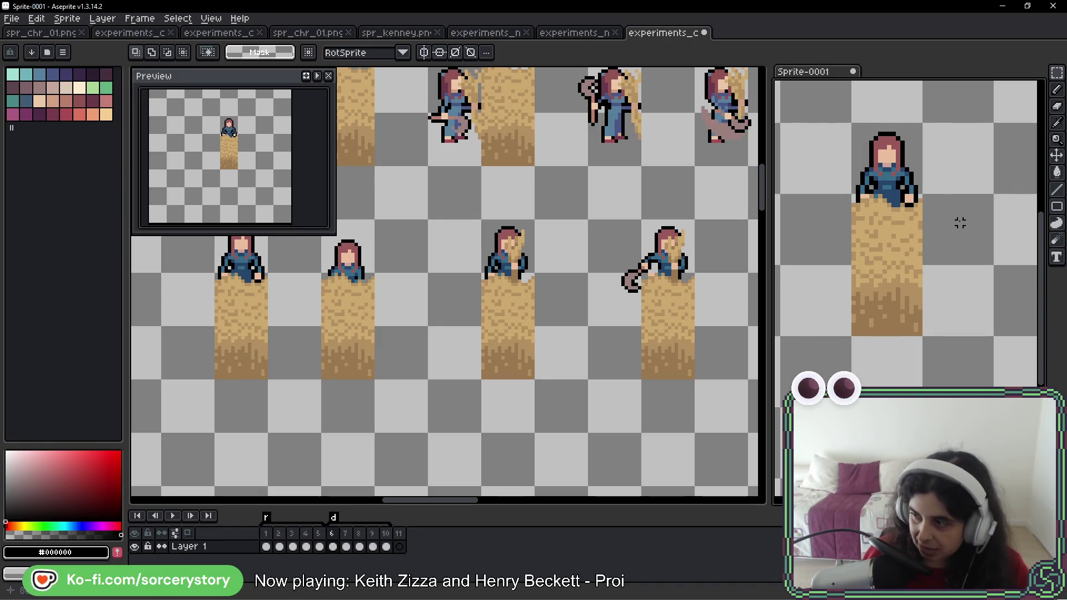
key("comma")
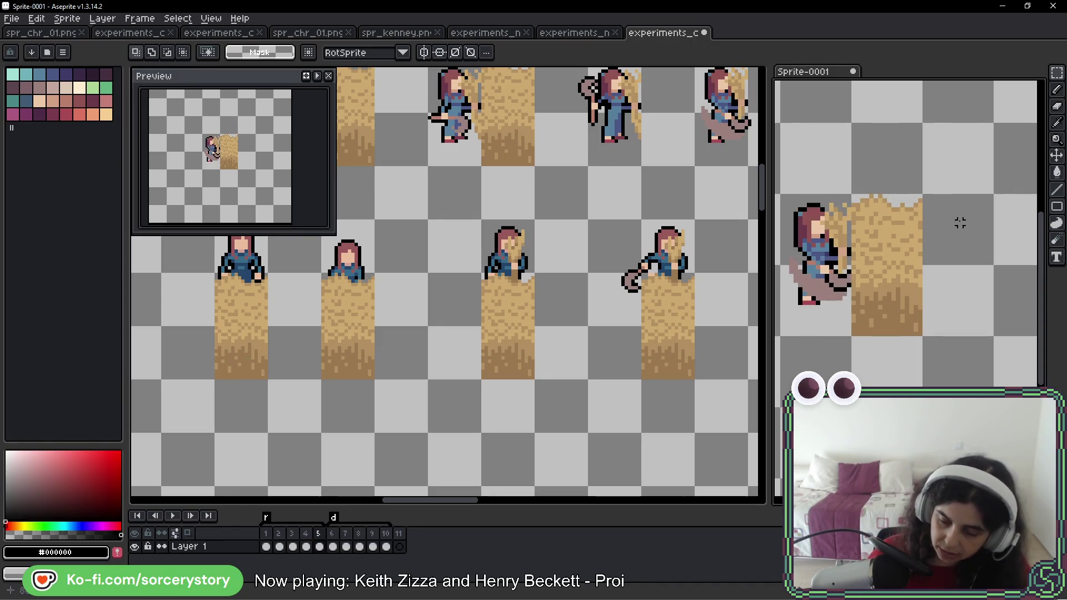
key("period")
key("period")
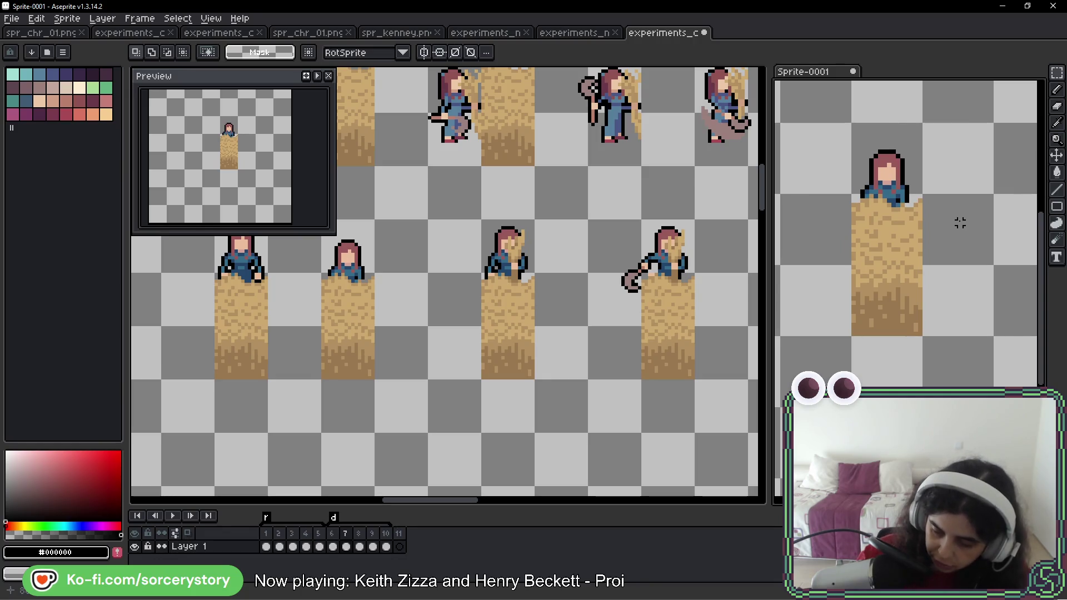
key("period")
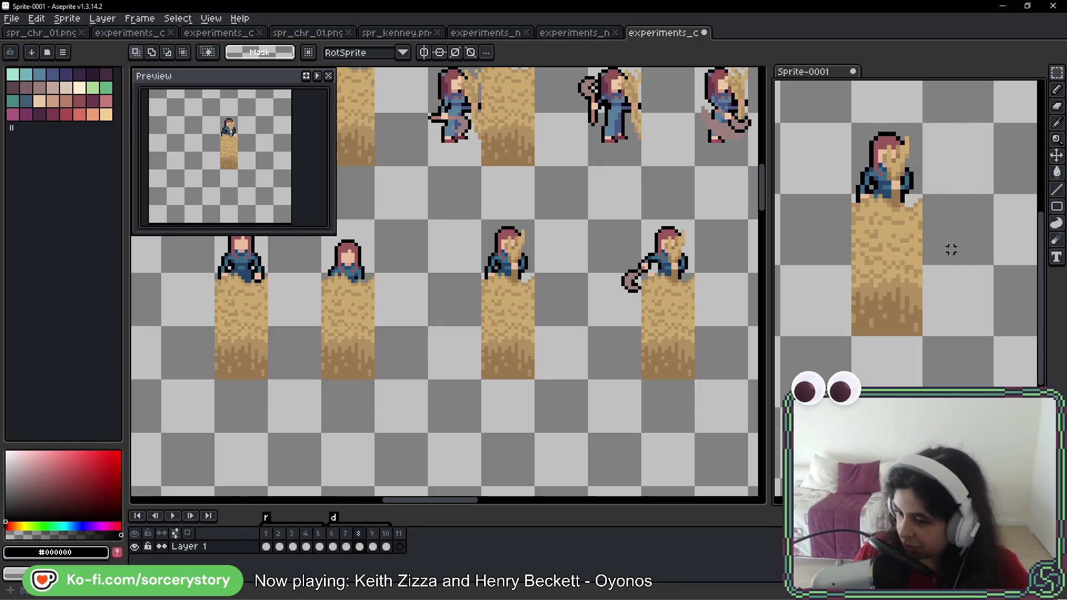
scroll(950, 283, "down", 1)
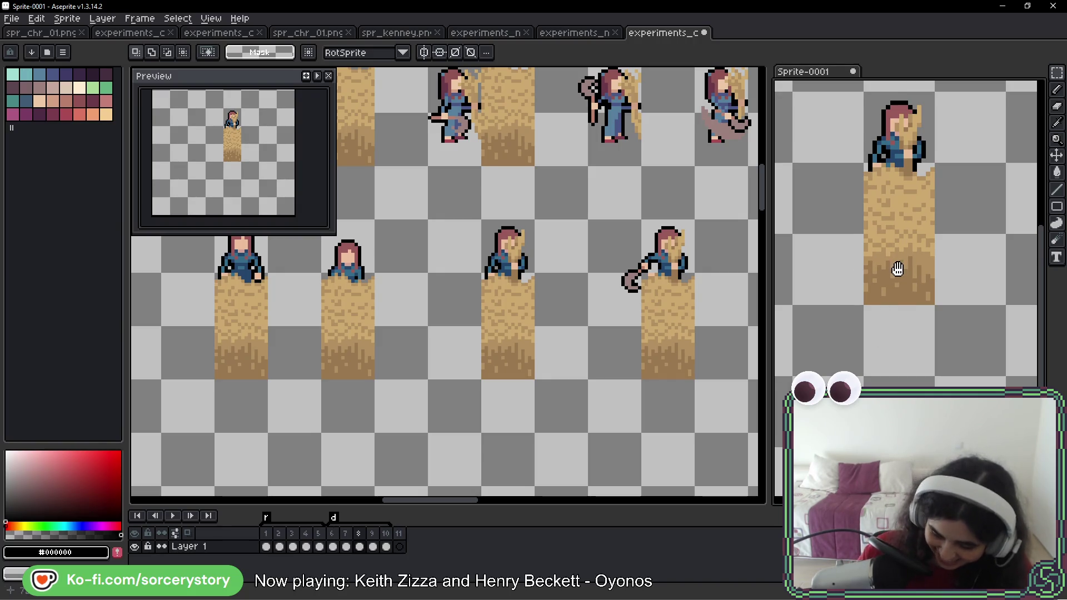
scroll(895, 280, "up", 1)
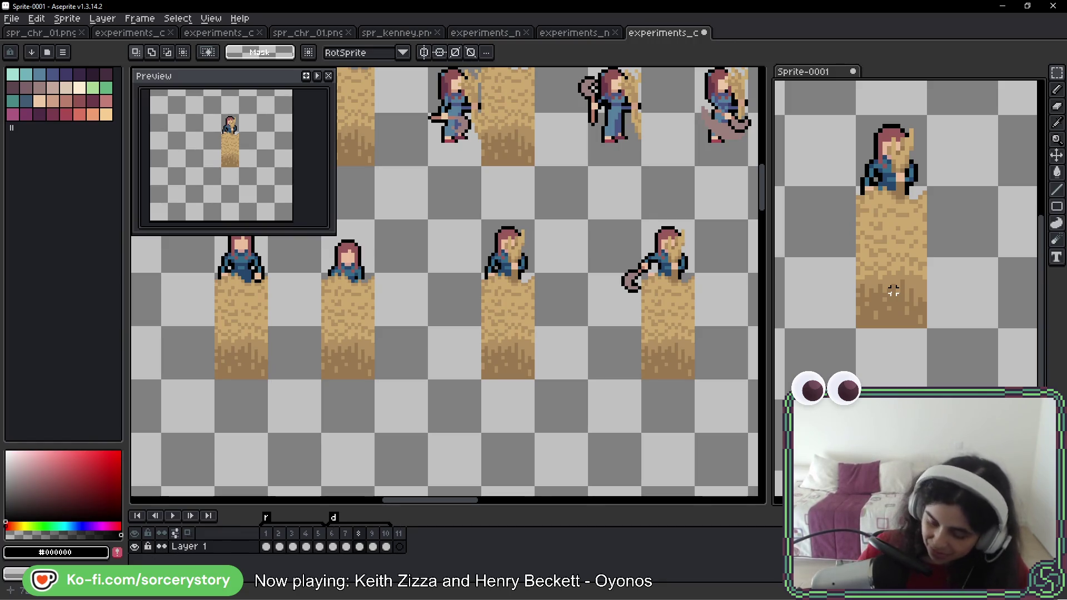
left_click_drag(901, 255, 892, 256)
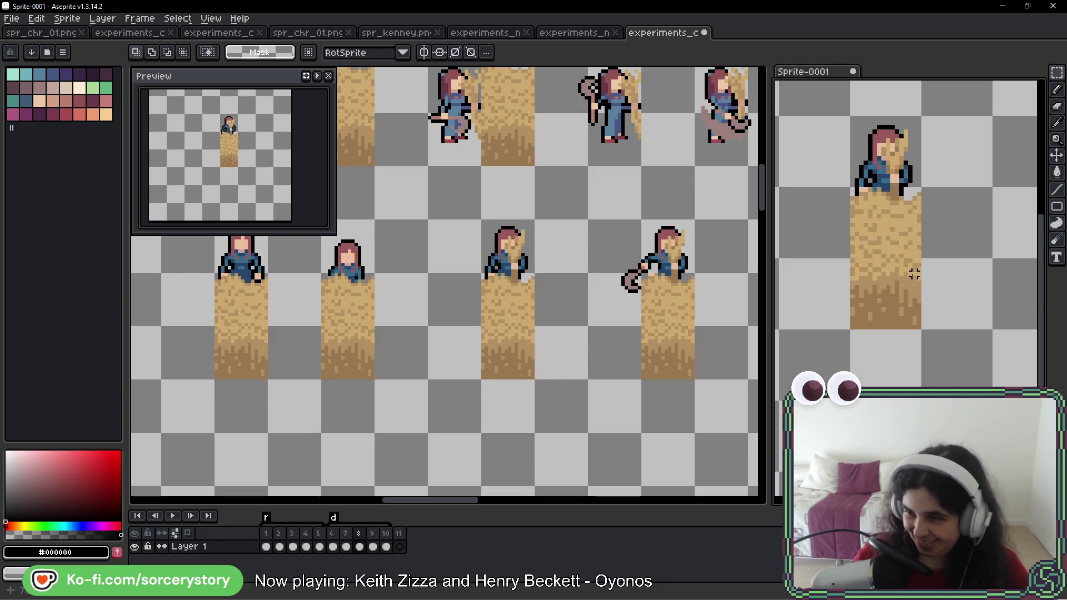
- Cycle through the frames to frame 2, recentre on the girl and bale, then switch to the character sheet
key("Right")
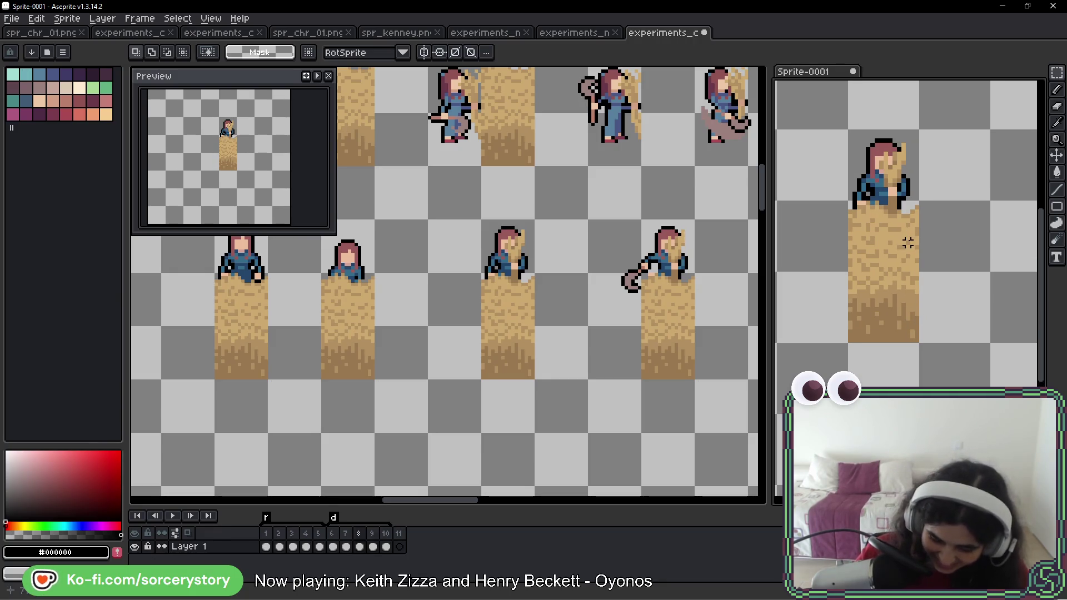
key("Right")
key("Right")
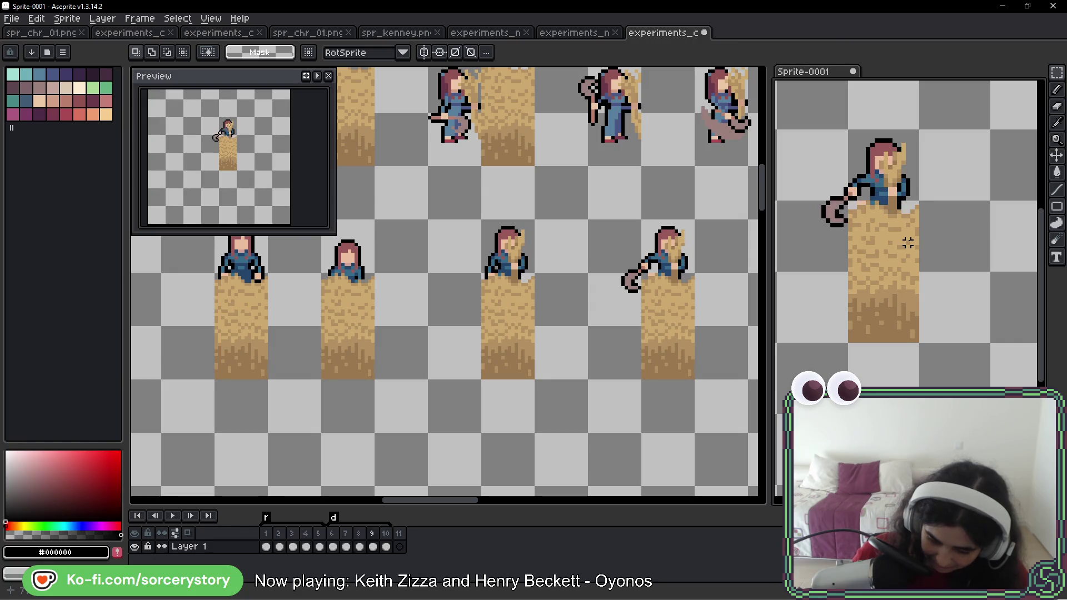
key("Right")
key("Left")
key("Right")
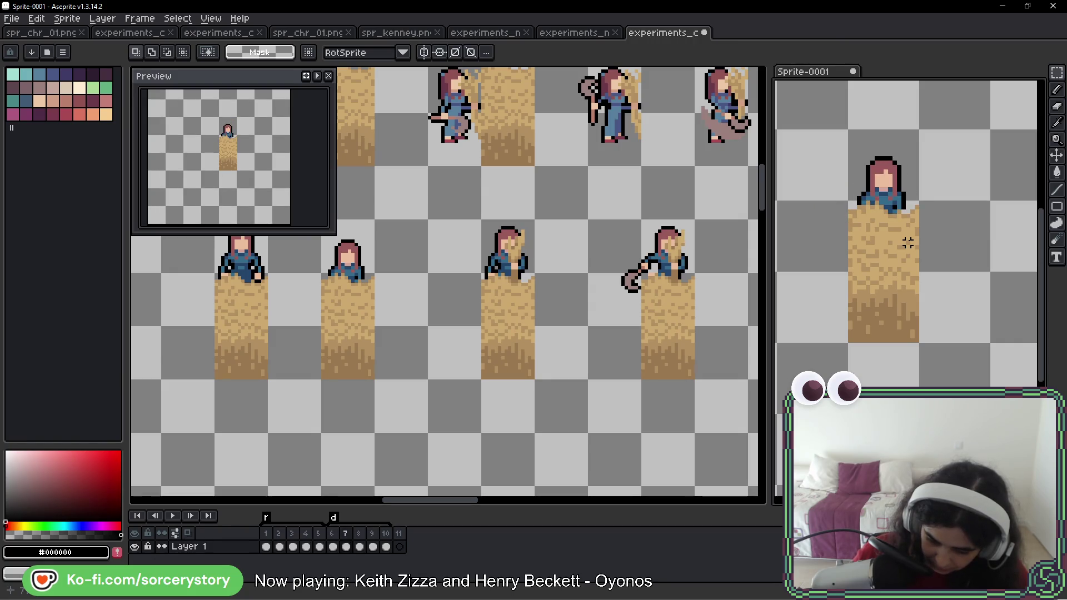
key("Left")
key("Right")
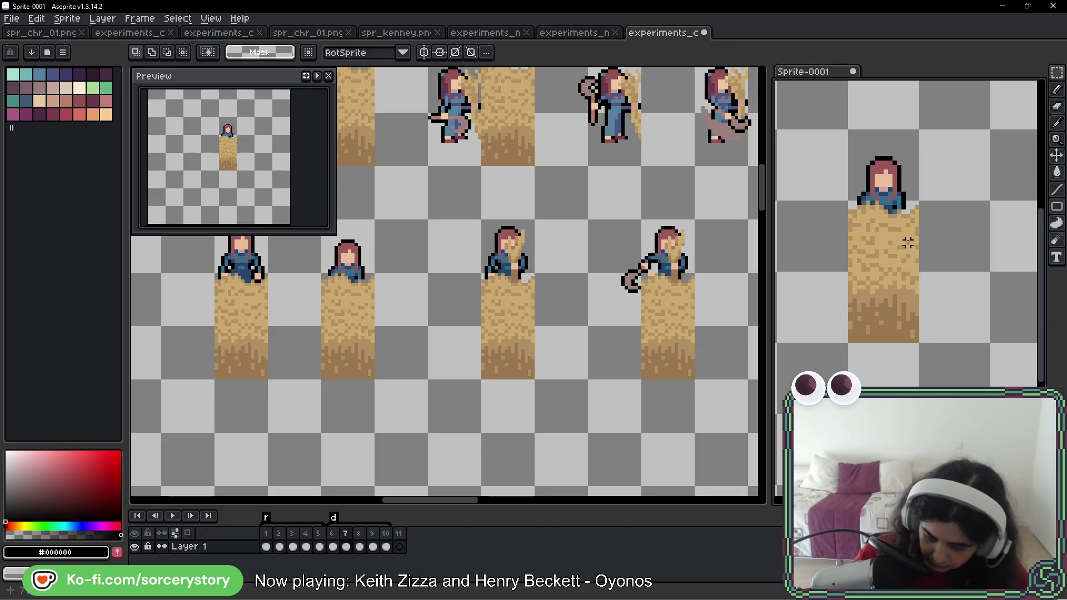
key("Left")
key("Left")
key("Left")
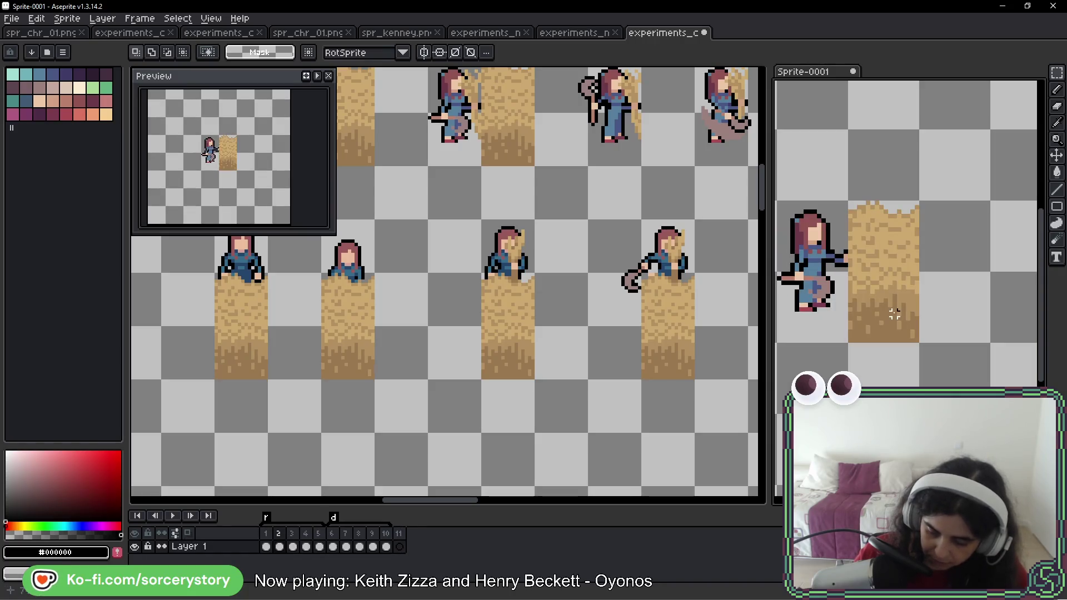
mouse_move(891, 305)
left_mouse_down()
mouse_move(862, 293)
mouse_move(910, 299)
left_mouse_up()
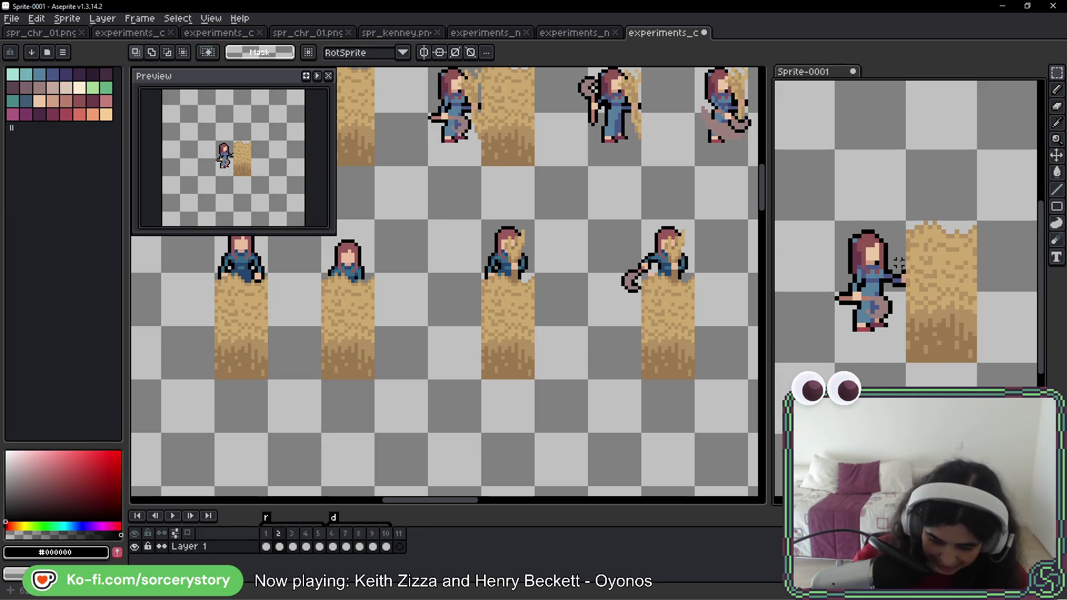
left_click(488, 119)
- Marquee-select the push pose on the character sheet and move it upward
left_click_drag(487, 118, 630, 281)
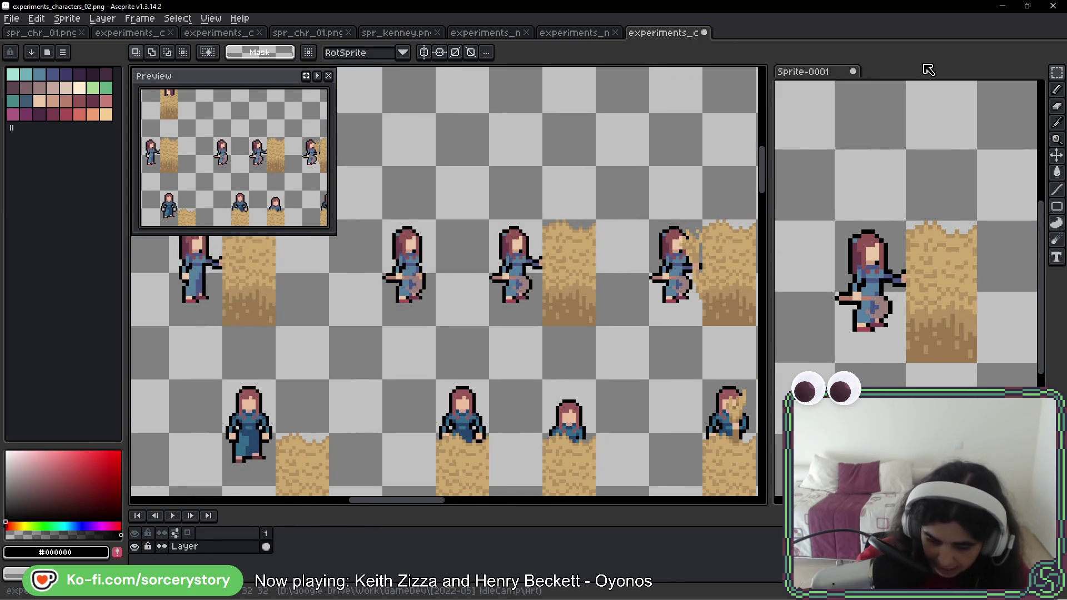
key("m")
scroll(473, 254, "up", 2)
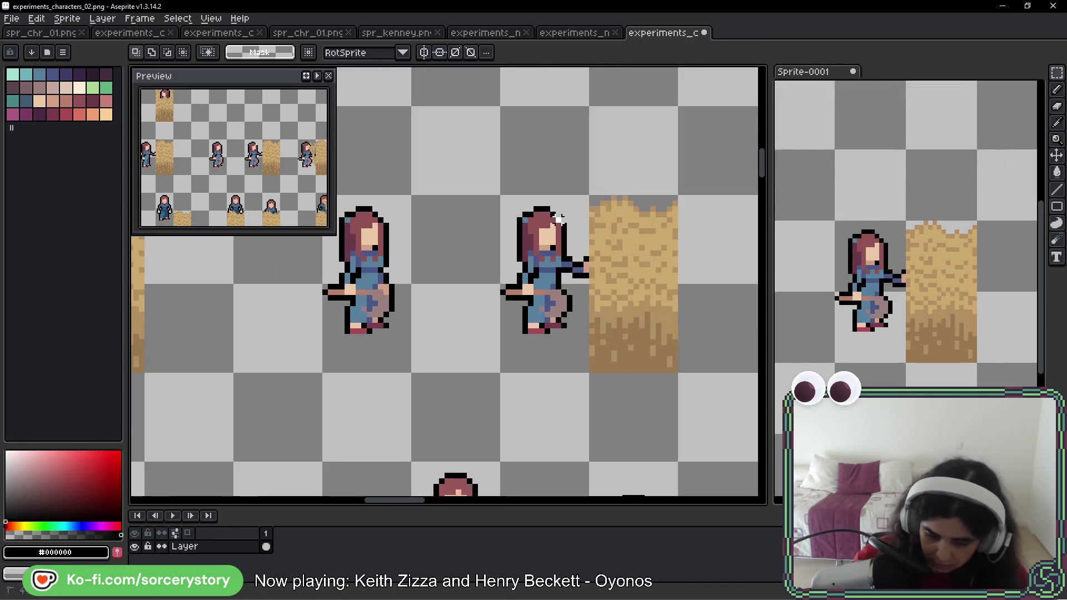
left_click_drag(503, 194, 674, 370)
mouse_move(619, 316)
left_mouse_down()
mouse_move(636, 83)
mouse_move(630, 101)
left_mouse_up()
key("Return")
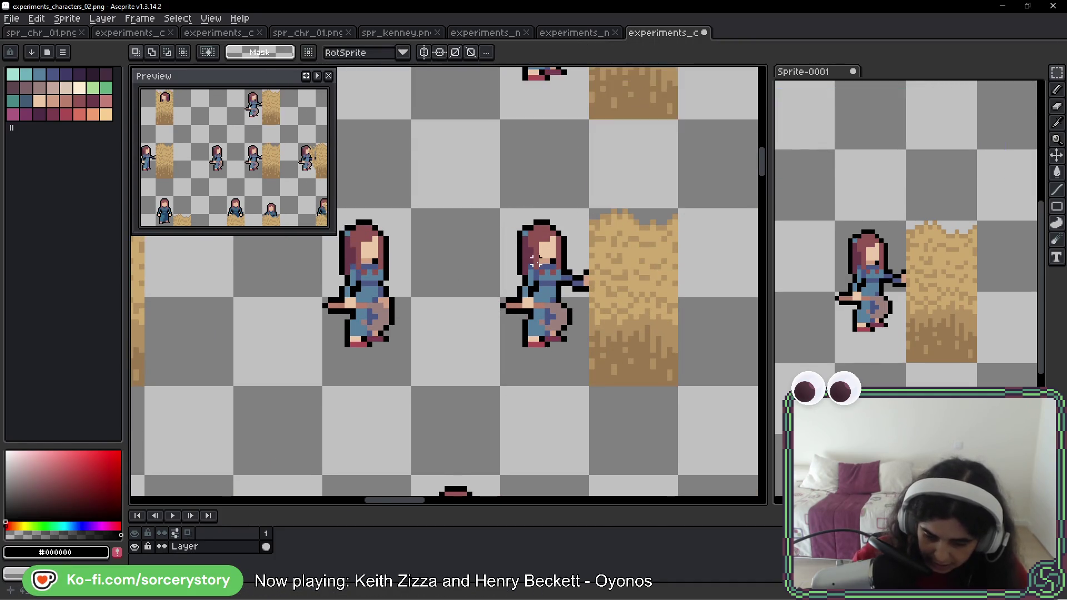
- Select the girl's head and torso and shift them one pixel right
scroll(491, 207, "up", 4)
mouse_move(410, 120)
left_mouse_down()
mouse_move(439, 174)
mouse_move(555, 311)
mouse_move(597, 311)
mouse_move(601, 273)
mouse_move(585, 308)
left_mouse_up()
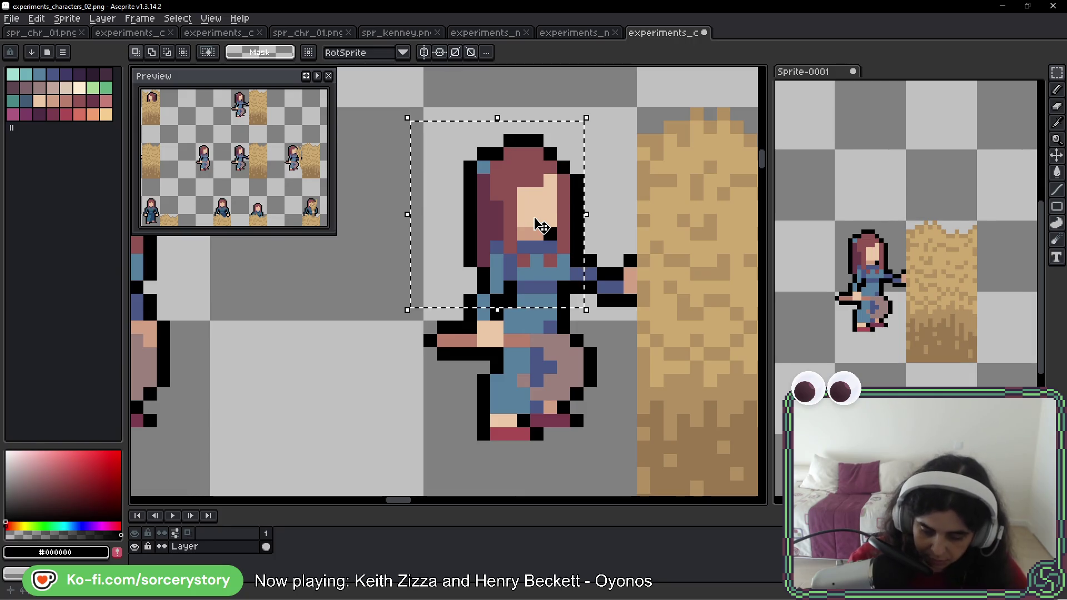
left_click_drag(410, 134, 598, 295)
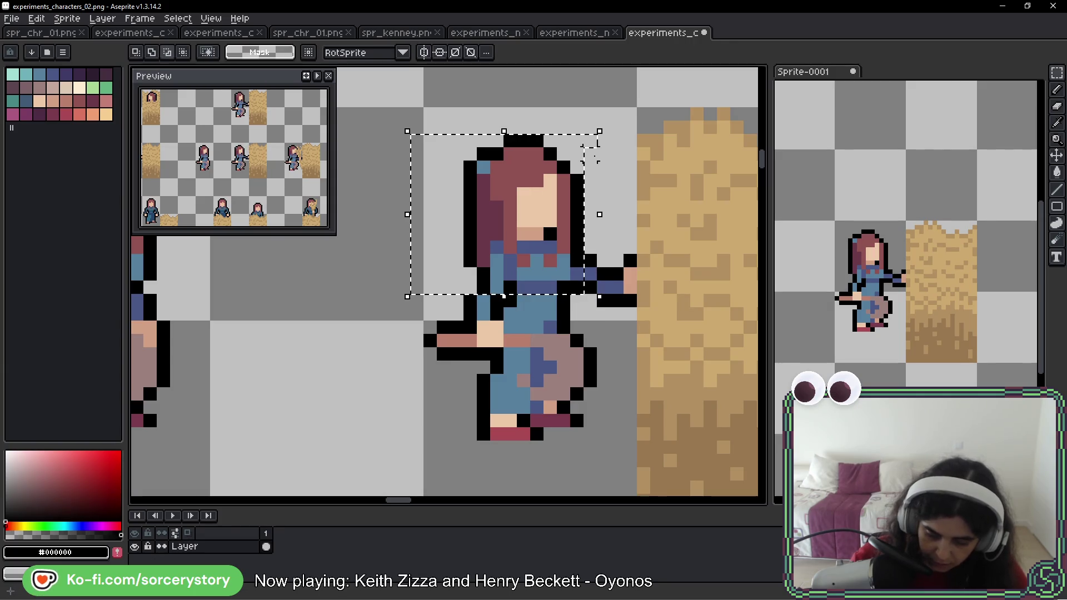
left_click_drag(539, 210, 562, 212)
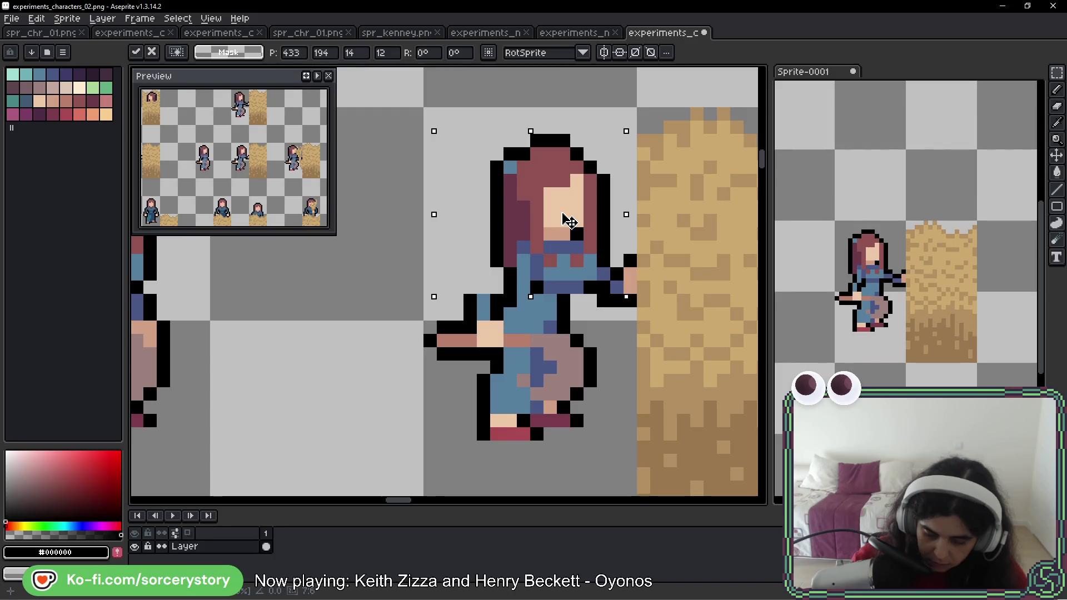
key("Return")
- Move the arm and skirt pixels two pixels right and deselect to commit them
mouse_move(410, 253)
left_mouse_down()
mouse_move(506, 362)
mouse_move(572, 348)
mouse_move(602, 361)
mouse_move(584, 357)
mouse_move(592, 369)
mouse_move(561, 384)
mouse_move(515, 372)
left_mouse_up()
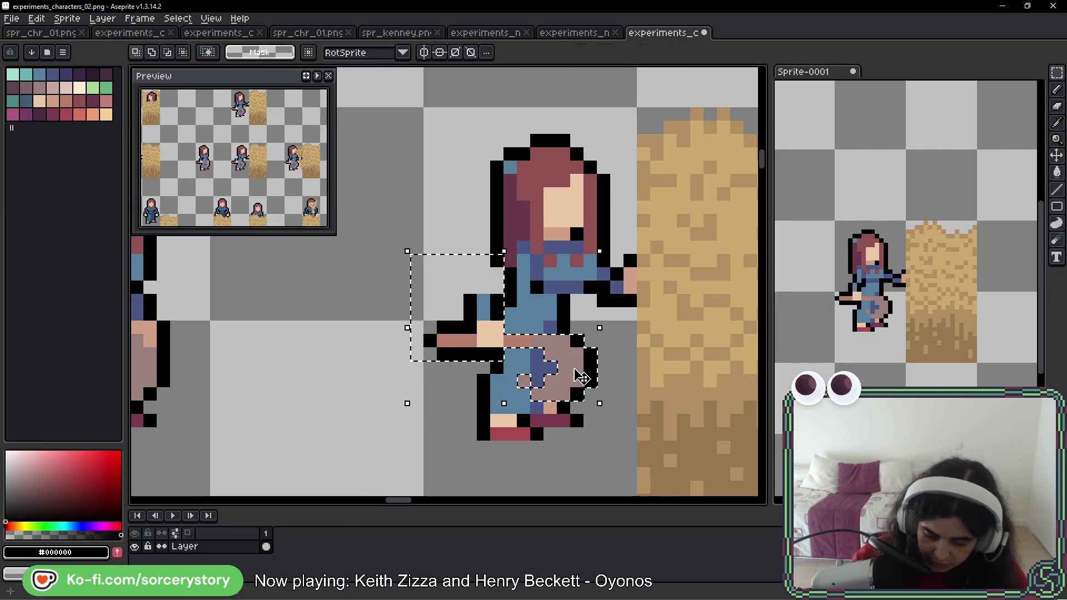
left_click_drag(580, 363, 610, 377)
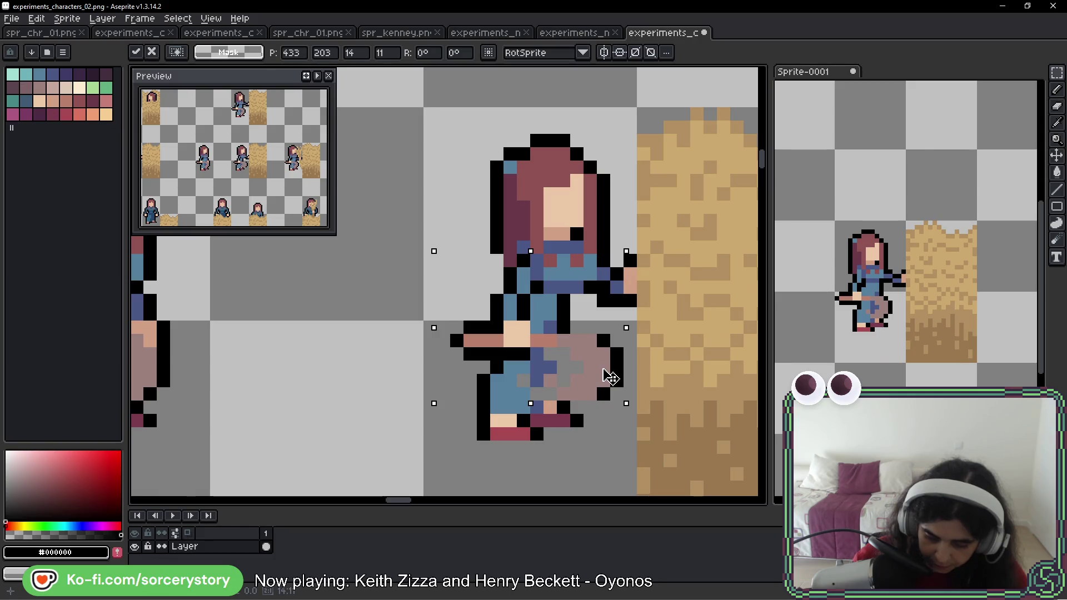
key("Escape")
left_click_drag(476, 255, 503, 281)
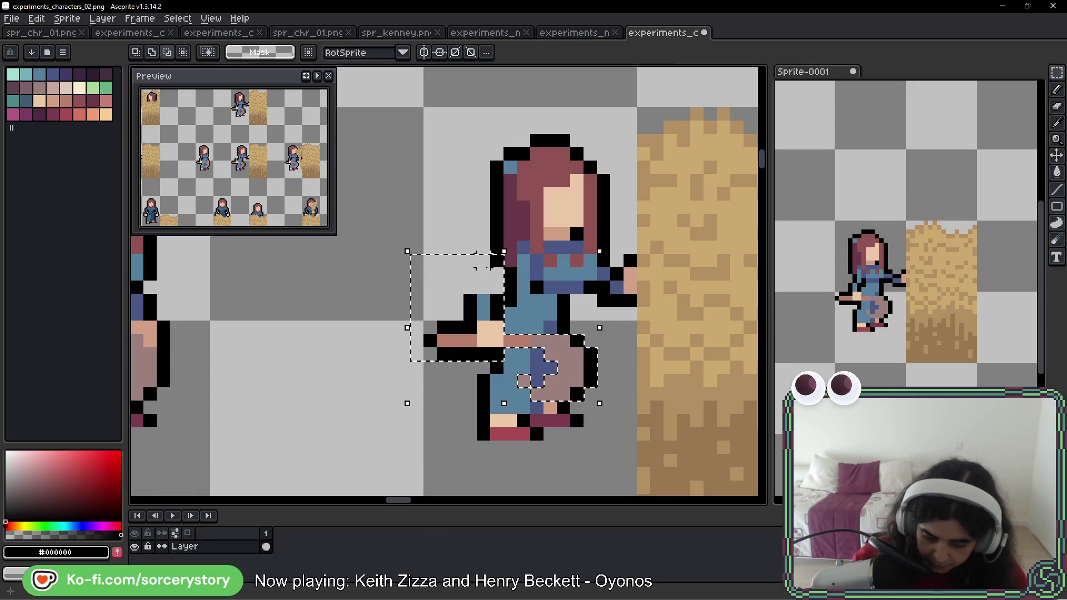
mouse_move(508, 329)
left_mouse_down()
mouse_move(522, 340)
mouse_move(546, 334)
left_mouse_up()
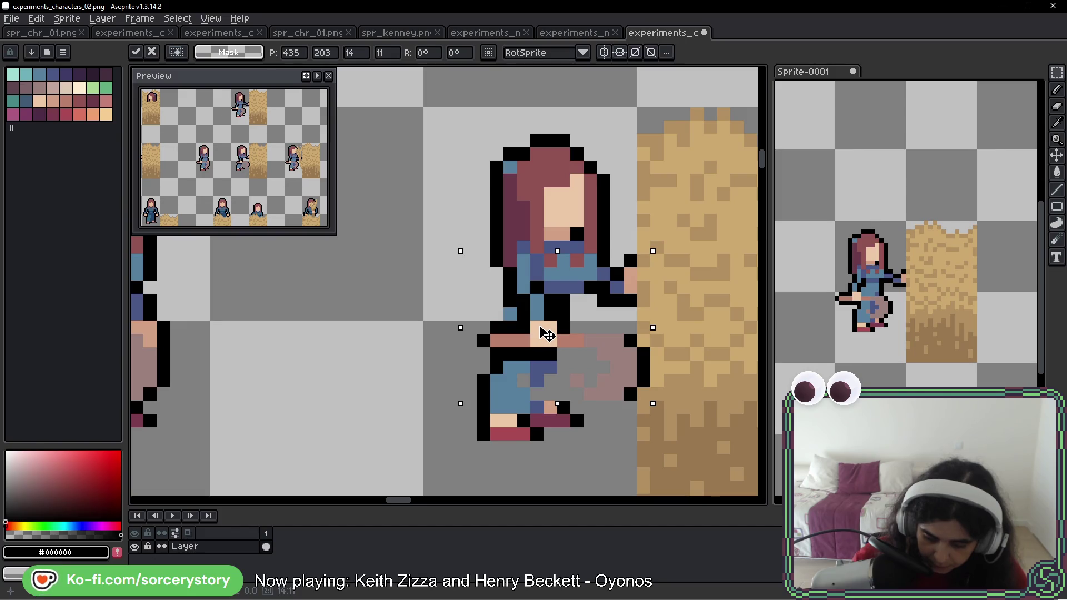
key("ctrl+d")
scroll(542, 333, "up", 2)
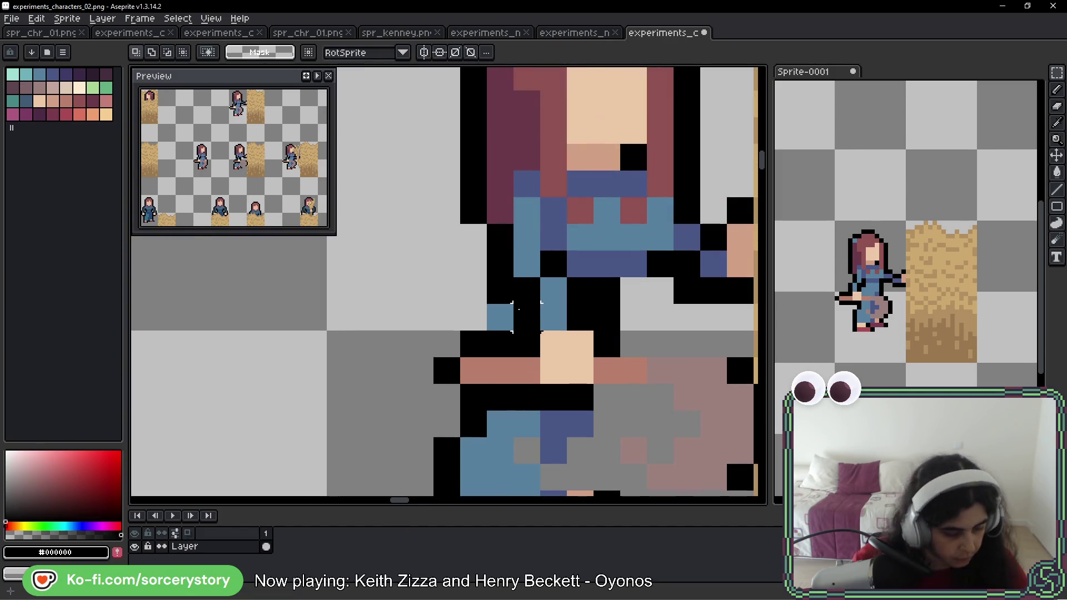
- With the Pencil, paint dark-blue pixels into the legs and a black outline column beside them
key("b")
left_click(573, 262, "alt")
scroll(578, 267, "down", 3)
left_click(596, 298)
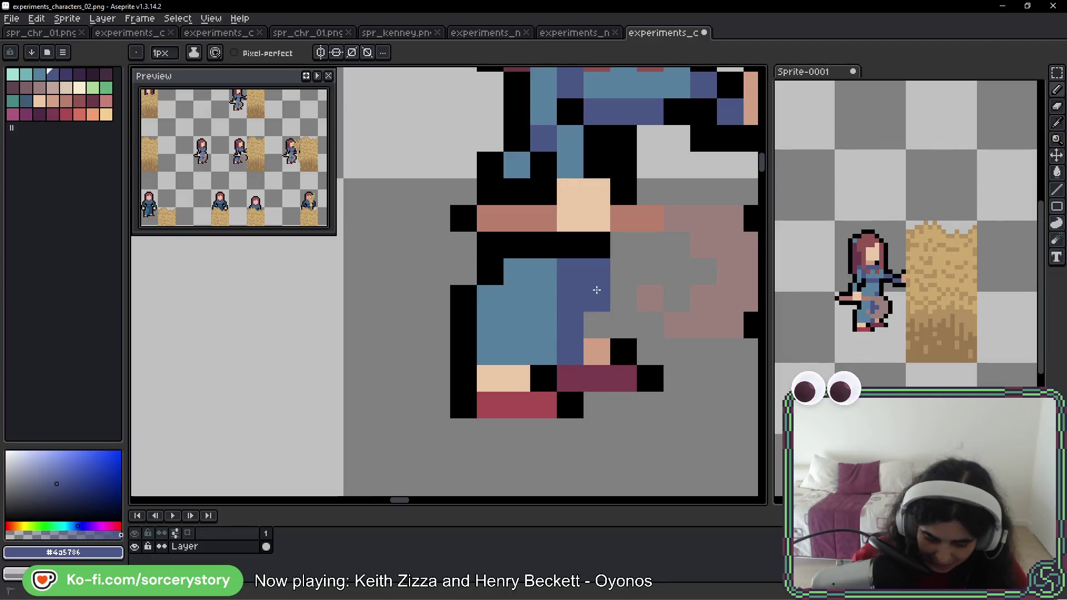
left_click(596, 325)
left_click(615, 244, "alt")
left_click_drag(615, 243, 616, 328)
scroll(614, 310, "down", 3)
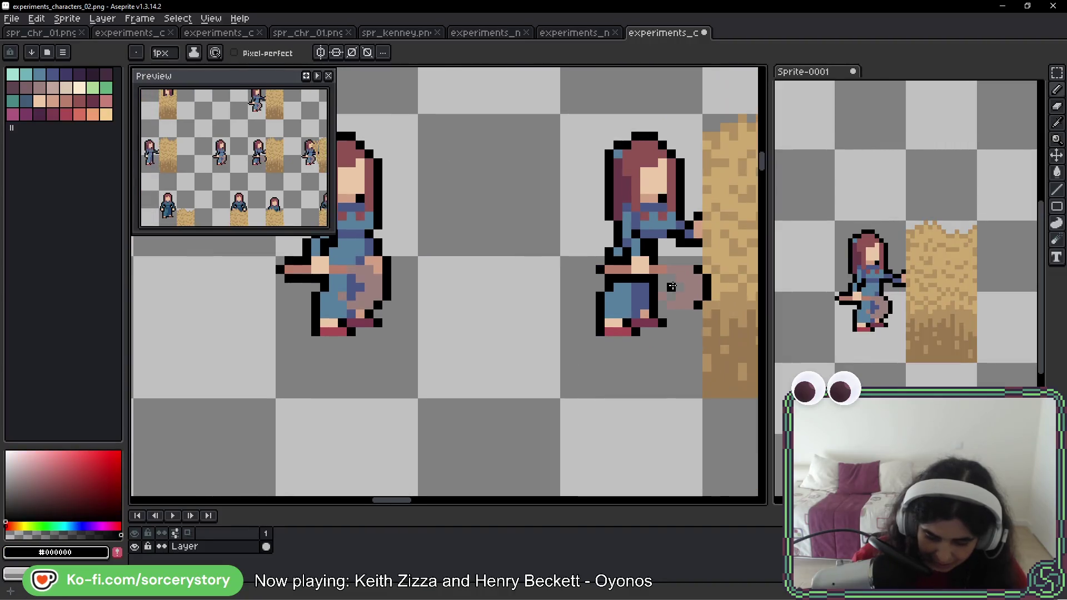
scroll(496, 272, "up", 2)
- Recolour the black pixels on, below and left of the belt with dark blue #4a5786
left_click(440, 345, "alt")
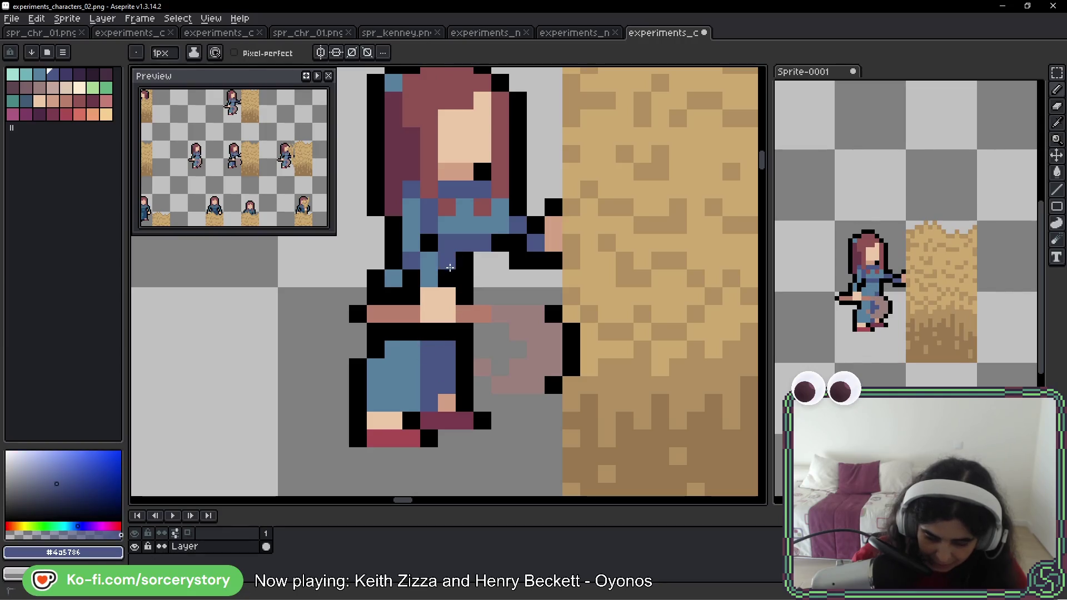
left_click(447, 279)
left_click(464, 261)
left_click(464, 278)
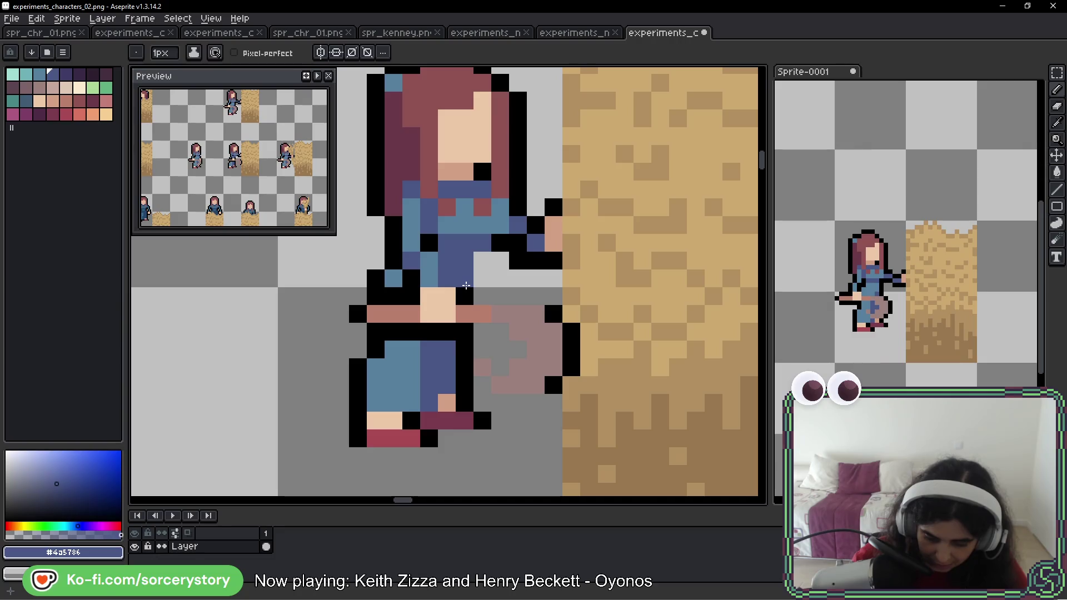
left_click(463, 296)
left_click(463, 331)
left_click(463, 349)
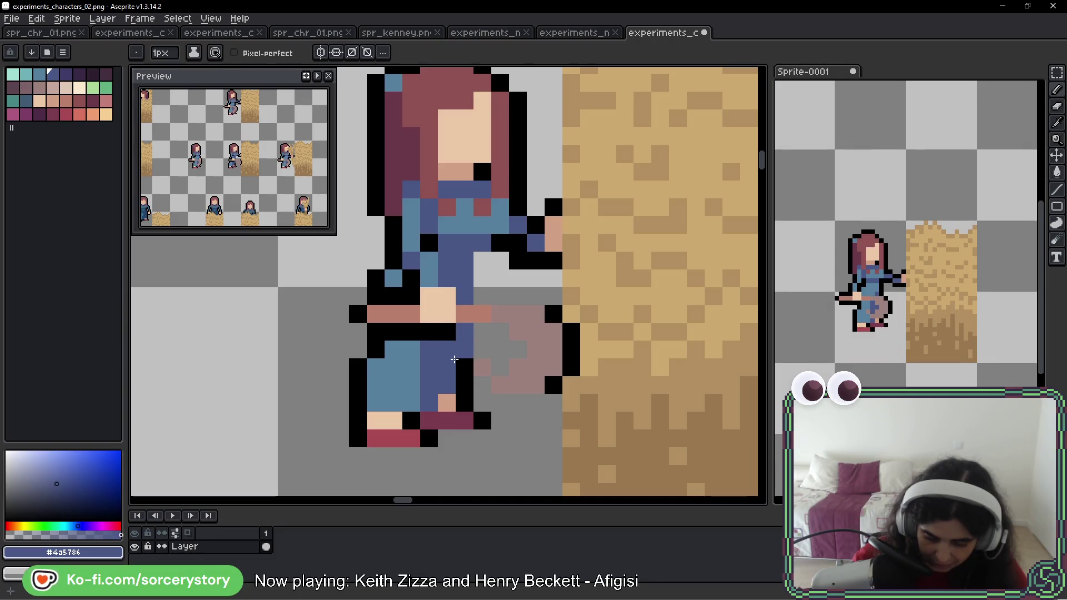
left_click(429, 332)
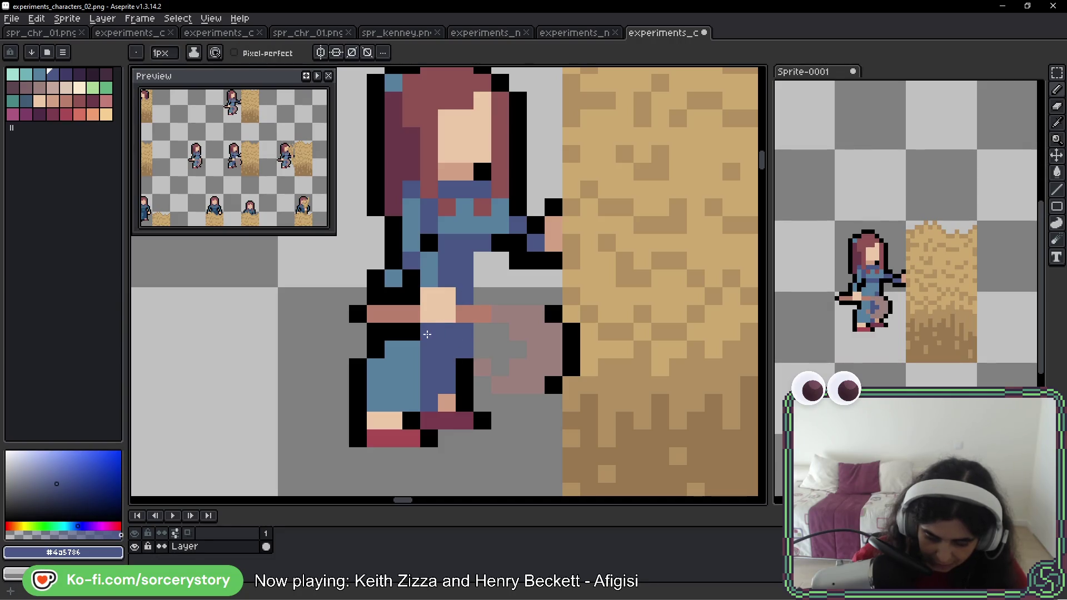
left_click(412, 332)
left_click(397, 332)
left_click(409, 296)
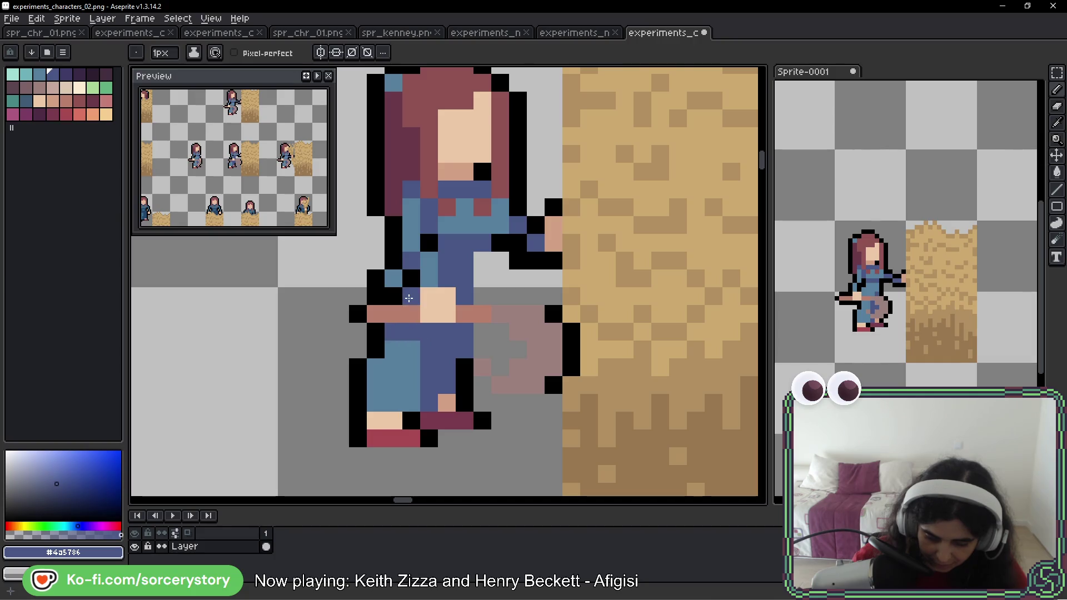
left_click(409, 279)
- Repaint a single torso pixel in the lighter blue #577f9d
left_click(393, 296)
left_click(393, 278, "alt")
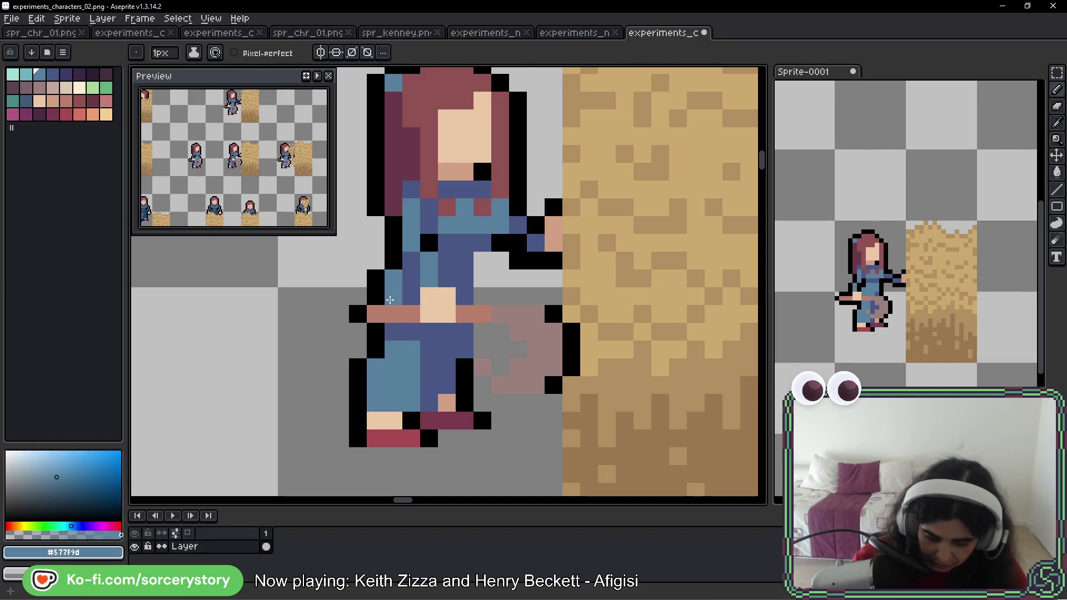
left_click(392, 296)
scroll(481, 306, "down", 5)
scroll(481, 306, "down", 1)
scroll(481, 306, "up", 3)
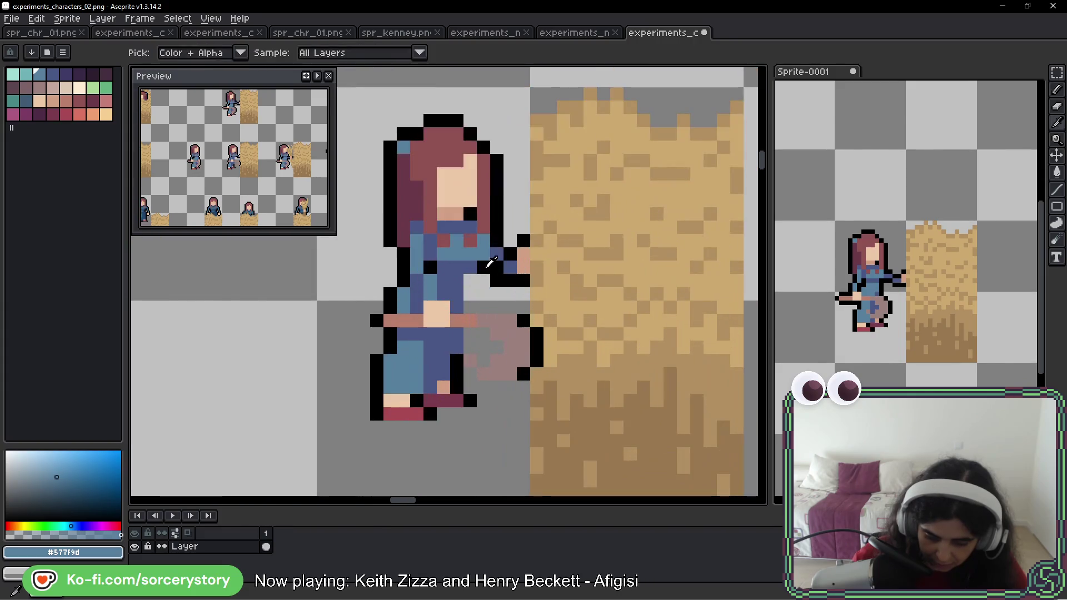
- Draw black outline pixels along the arm edge, then pick dark blue #4a5786 again
left_click(470, 283, "alt")
left_click_drag(470, 285, 470, 311)
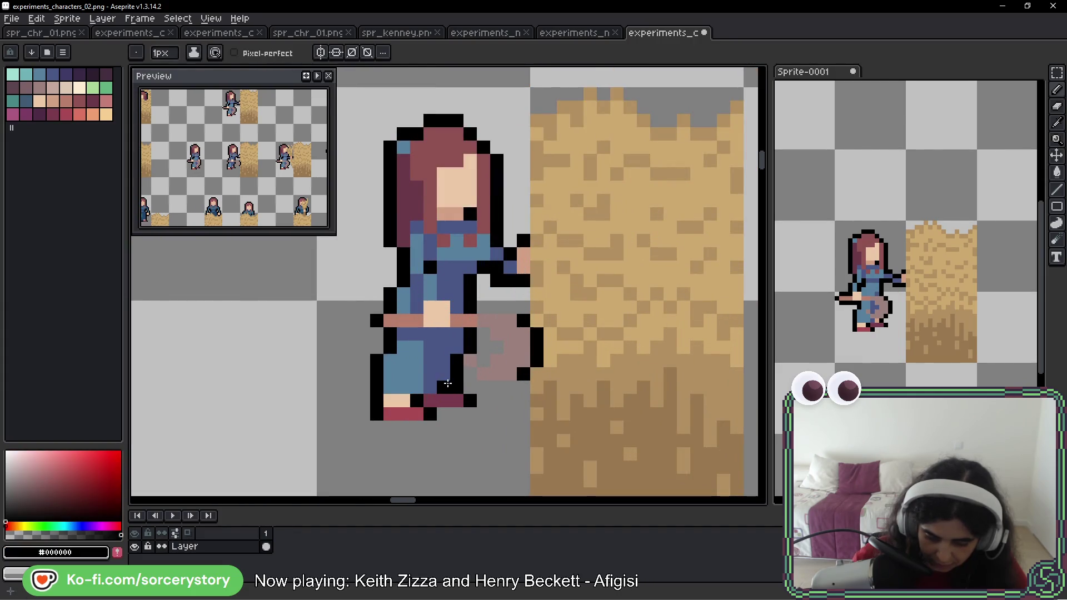
left_click(456, 360, "alt")
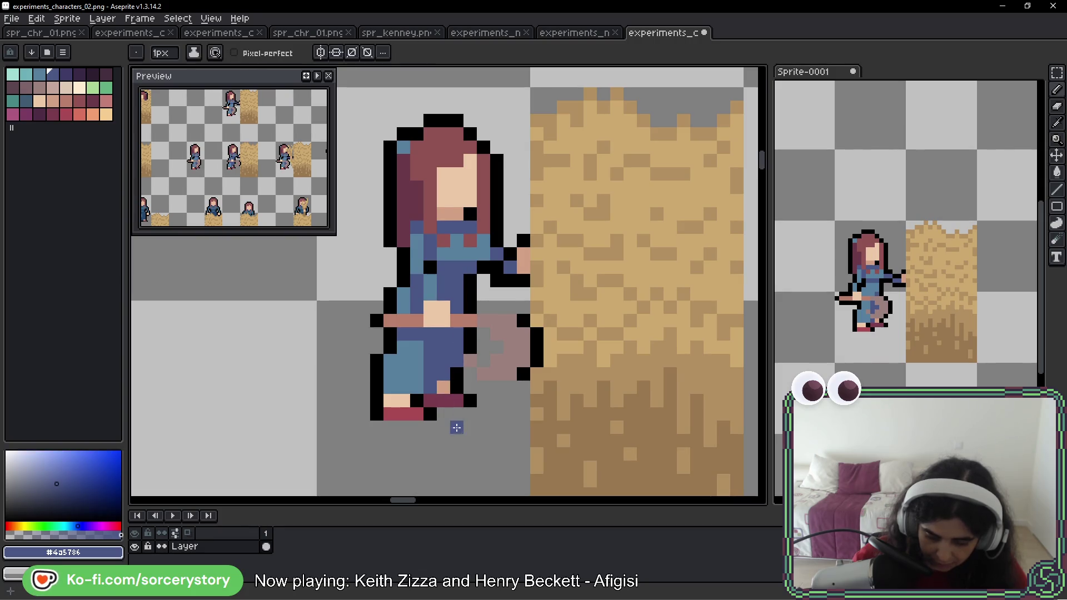
scroll(510, 324, "down", 6)
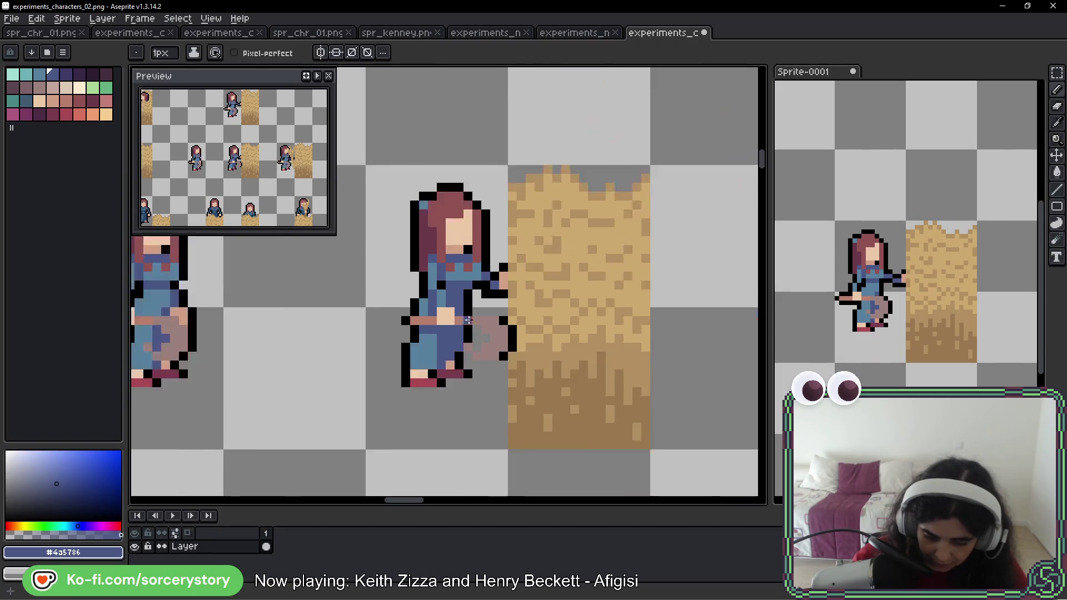
scroll(510, 327, "up", 3)
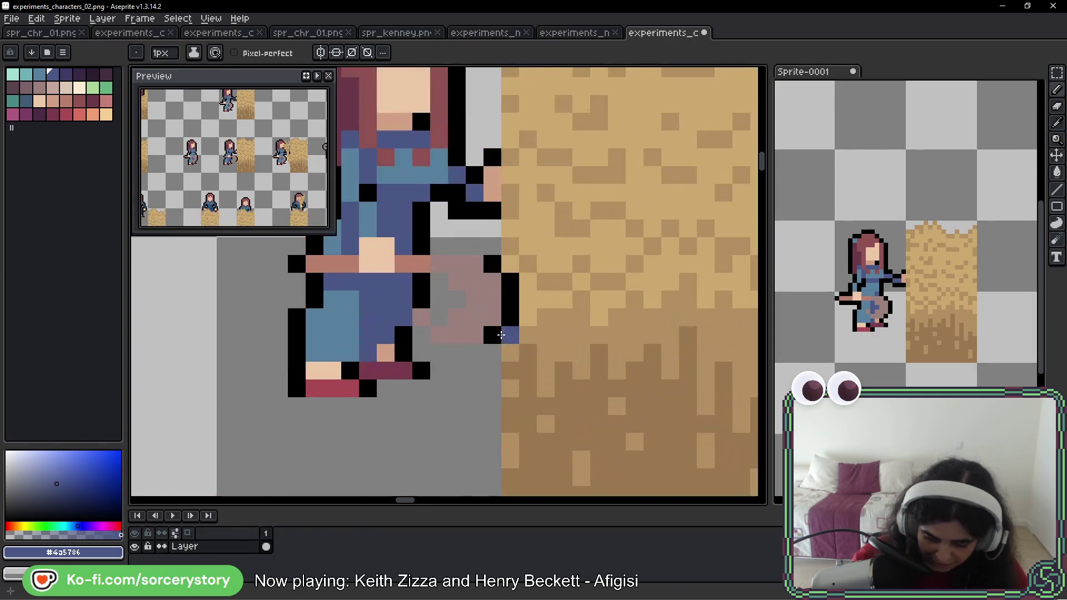
scroll(562, 316, "down", 2)
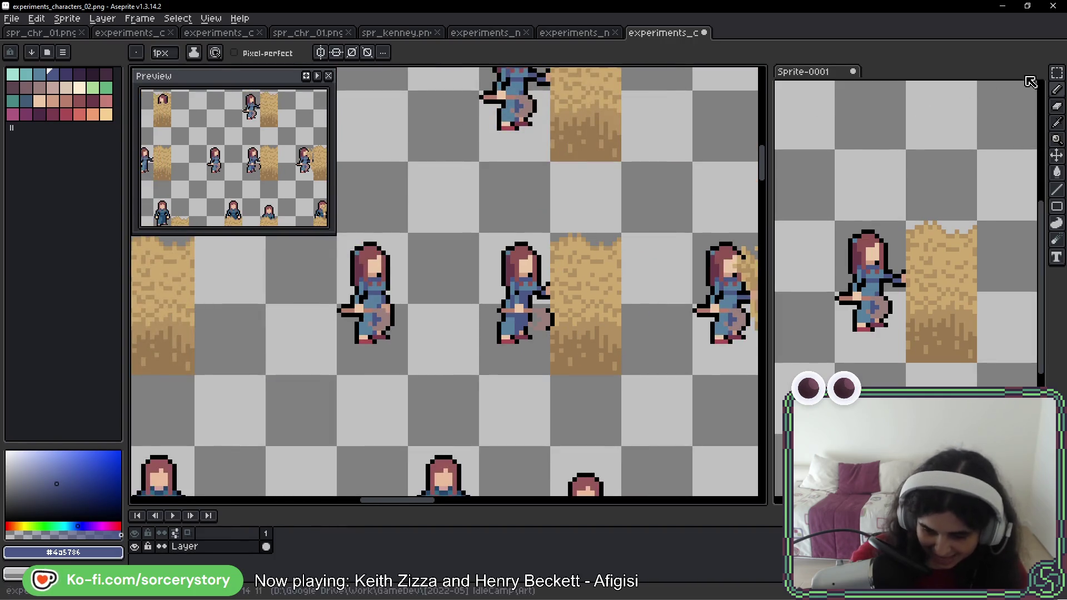
- Move a hay bale tile to the right and draw a short black outline row under the arm
key("m")
left_click(310, 282)
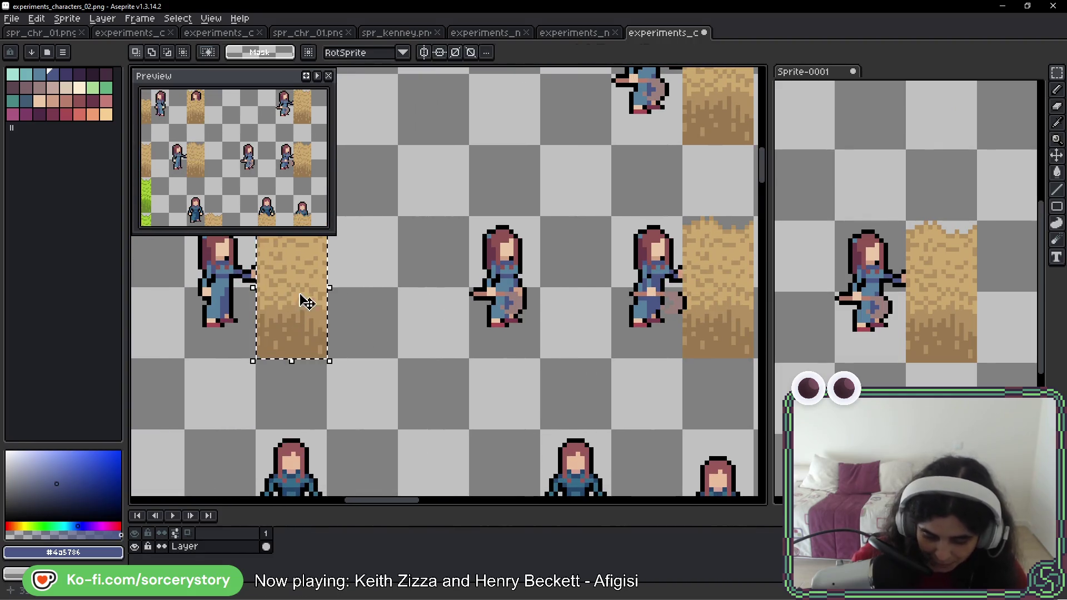
mouse_move(302, 300)
left_mouse_down()
mouse_move(488, 317)
mouse_move(475, 299)
mouse_move(526, 319)
mouse_move(492, 314)
left_mouse_up()
scroll(475, 298, "up", 5)
key("b")
left_click(552, 314, "alt")
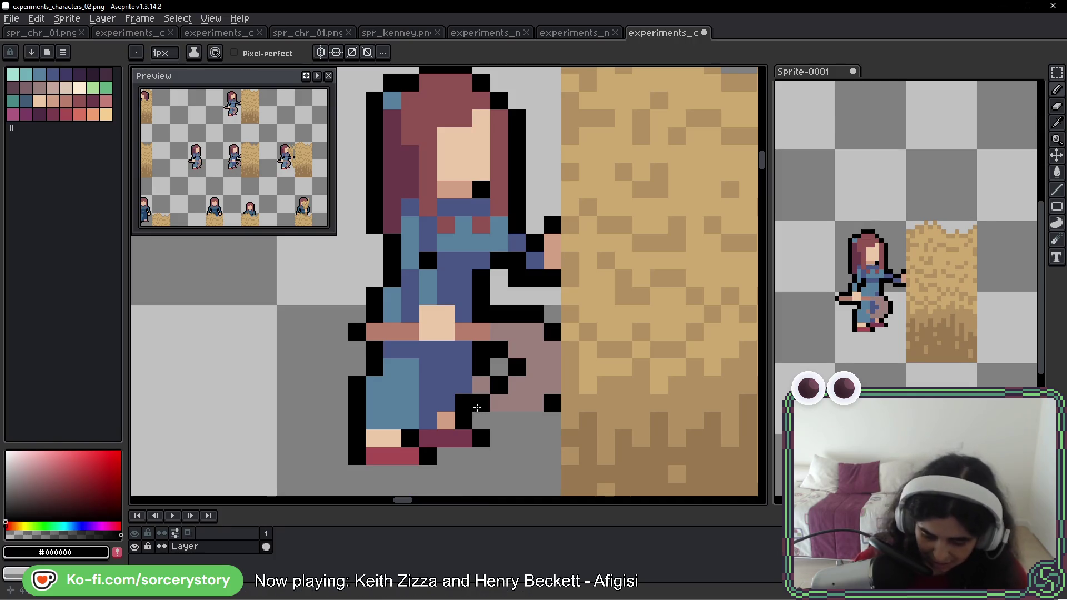
- Recolour black leg pixels with dark blue #405786, undoing the last one
scroll(537, 421, "down", 5)
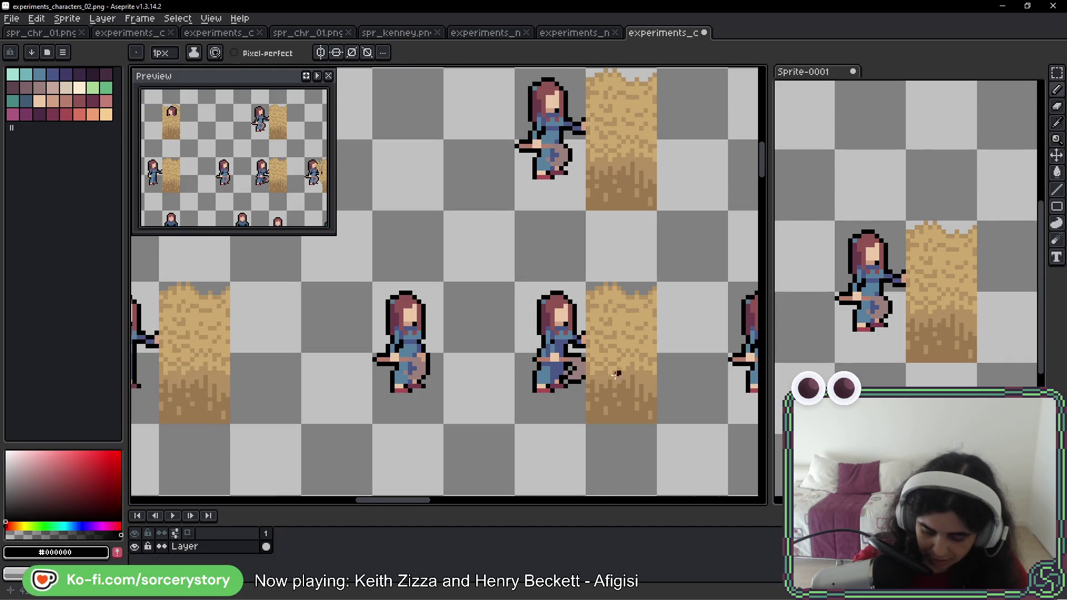
scroll(617, 374, "up", 4)
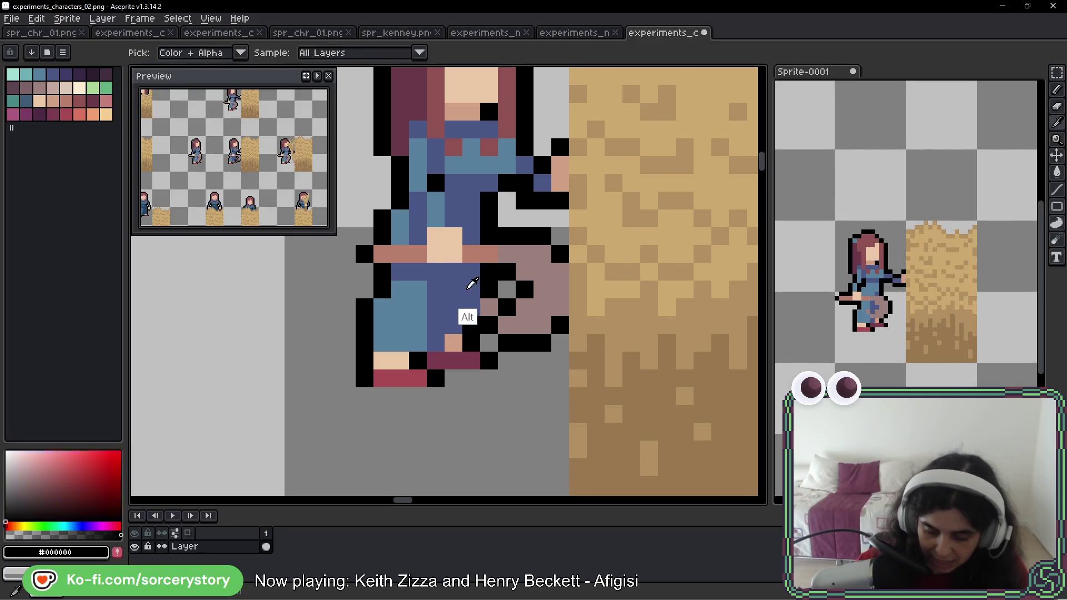
left_click(469, 312, "alt")
left_click(489, 326)
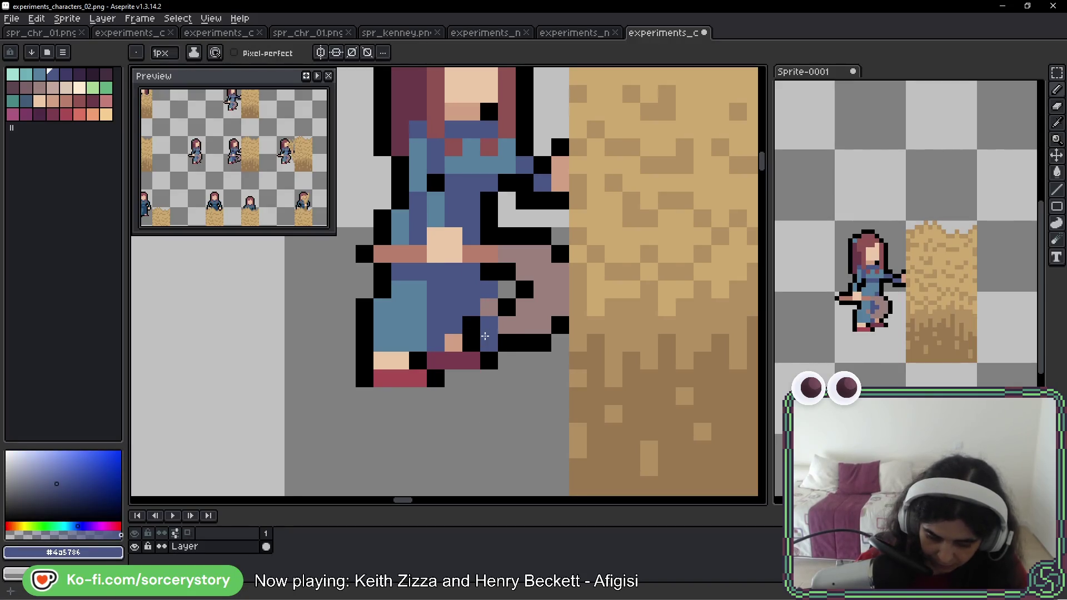
left_click(471, 326)
left_click(486, 361)
key("ctrl+z")
- Paint the grey pixel near the foot skin #d3a084 and turn two maroon shoe pixels black
left_click(453, 342, "alt")
left_click(489, 343)
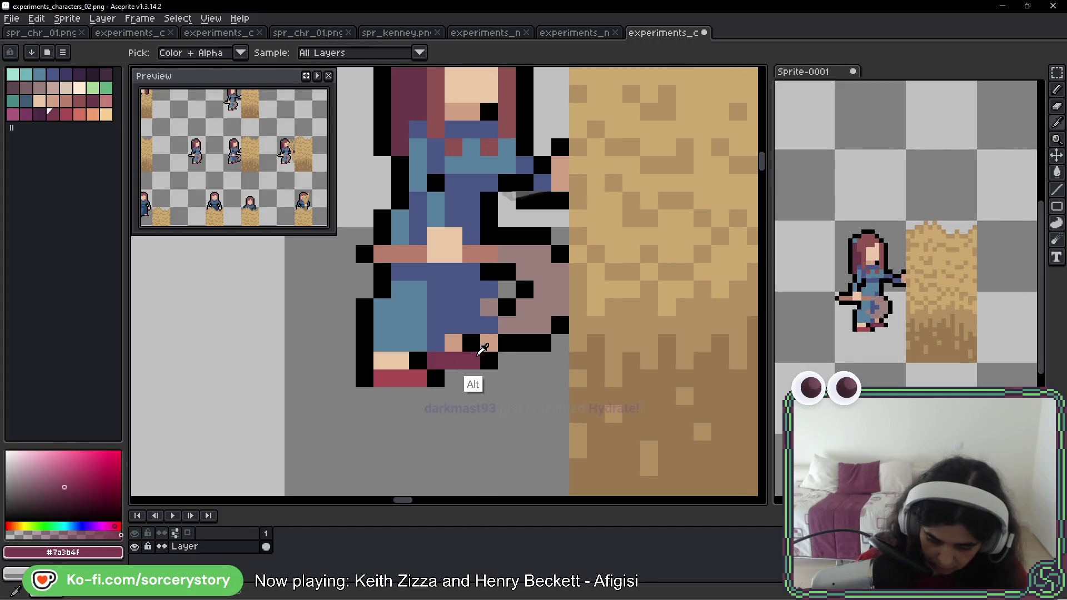
left_click(471, 359, "alt")
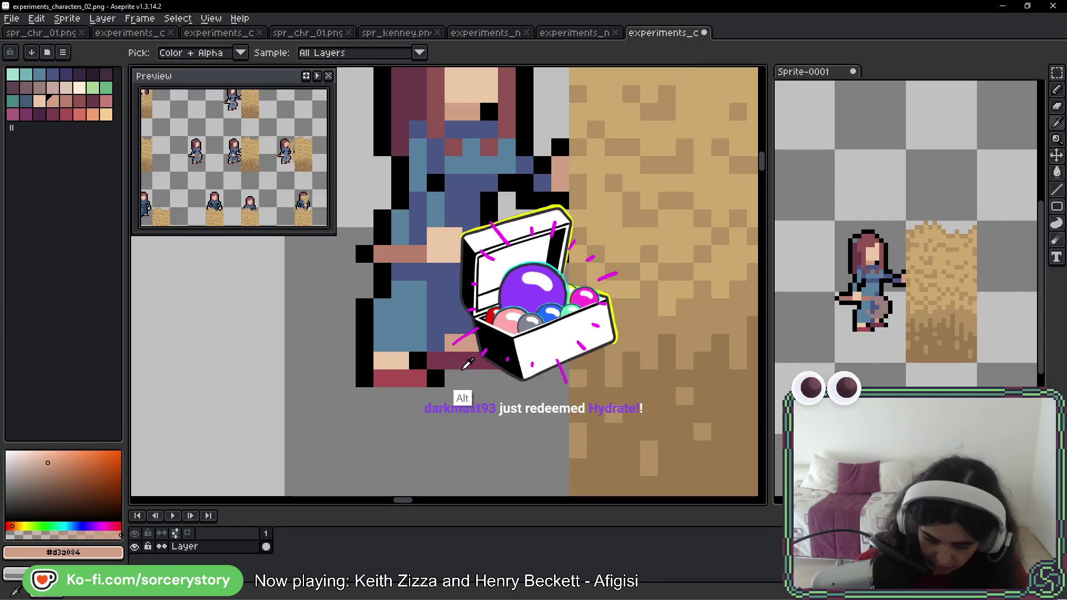
left_click(418, 360, "alt")
left_click_drag(436, 360, 450, 356)
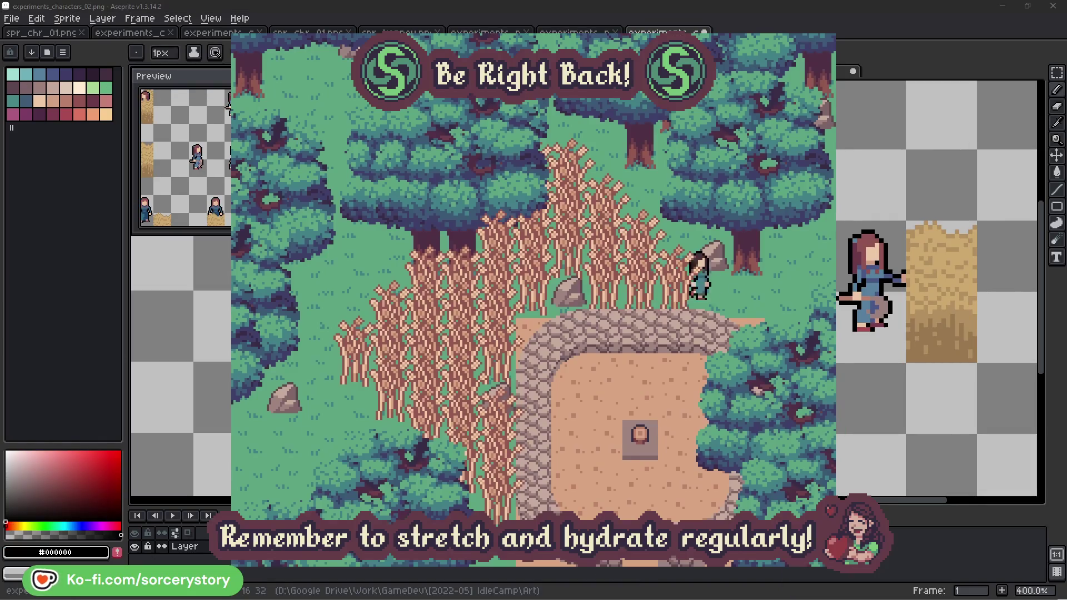
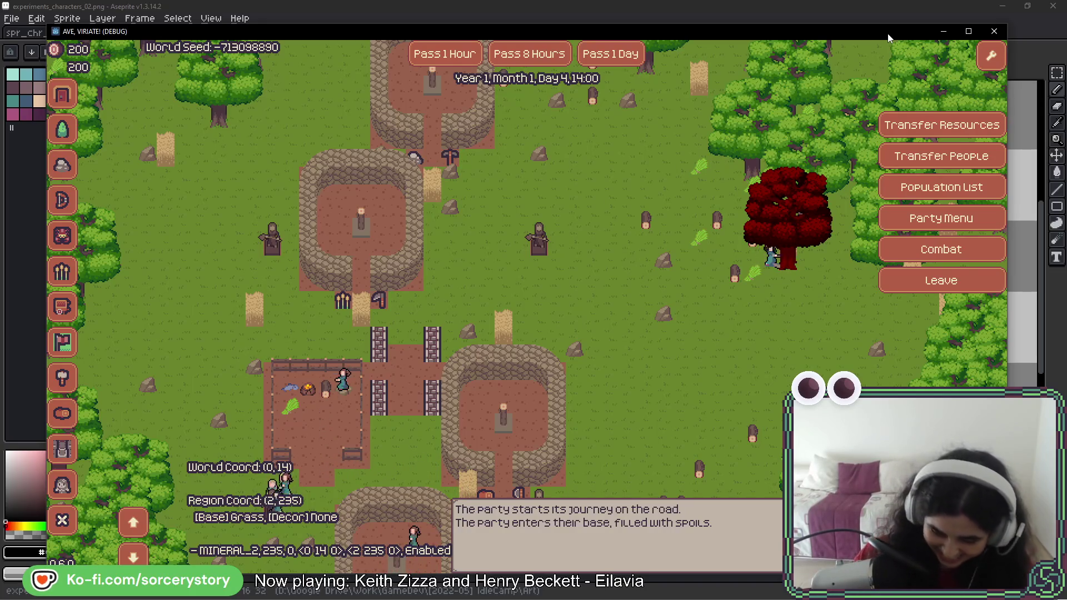
- Leave the Ave, Viriate debug build and bring experiments_characters_02.png back to the front
key("alt+Tab")
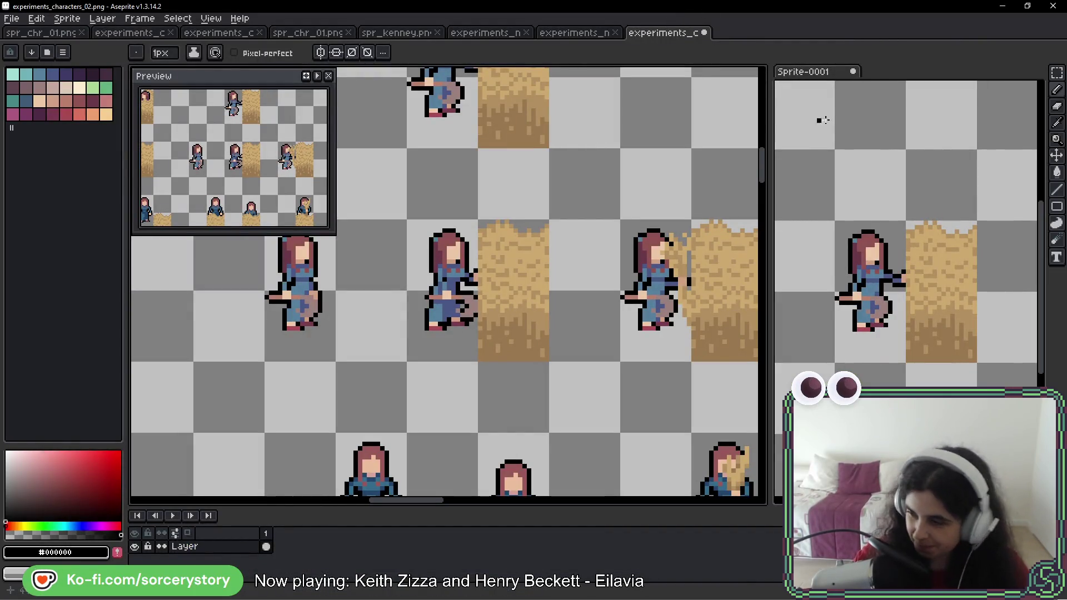
- Marquee-select the harvesting farmer pose together with its hay tile on the sheet
left_click_drag(692, 167, 624, 154)
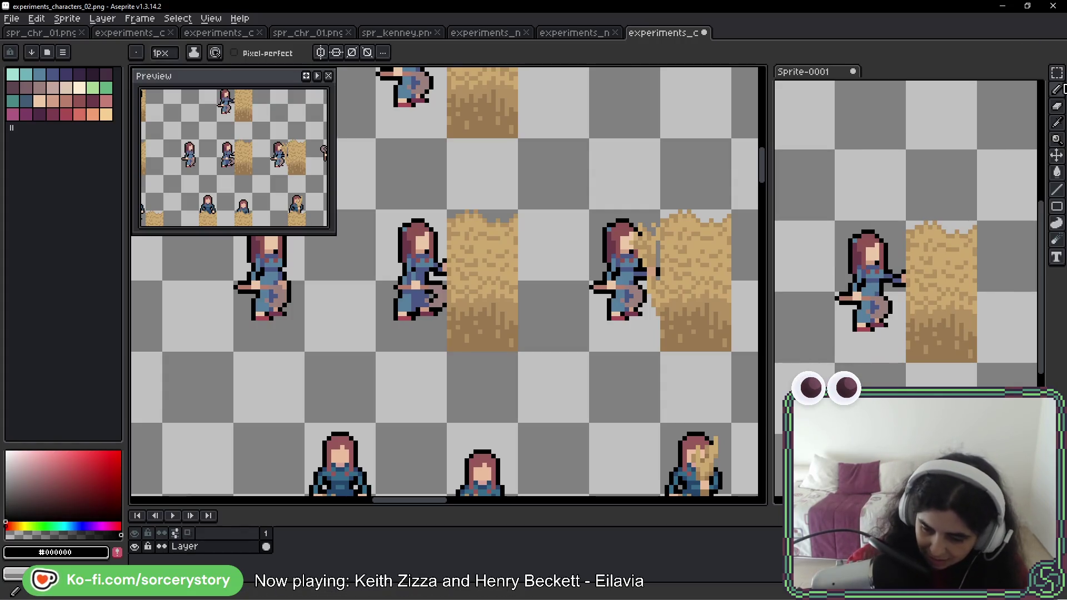
key("m")
left_click_drag(422, 239, 452, 305)
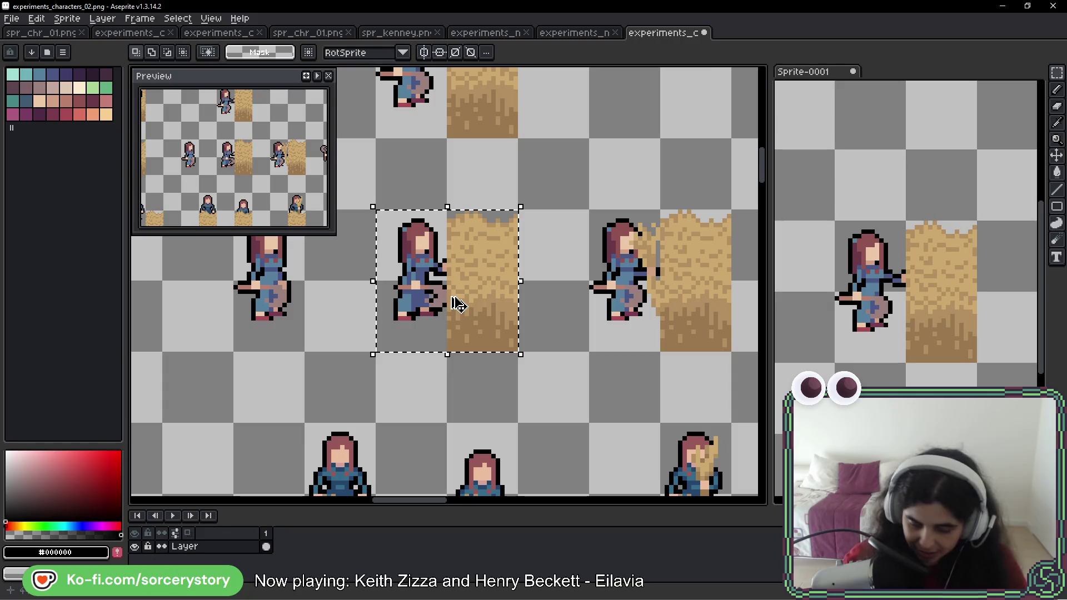
- Paste the farmer-and-hay block into Sprite-0001 and move it into its frame slot
left_click(569, 258)
left_click(886, 269)
left_click_drag(886, 269, 883, 274)
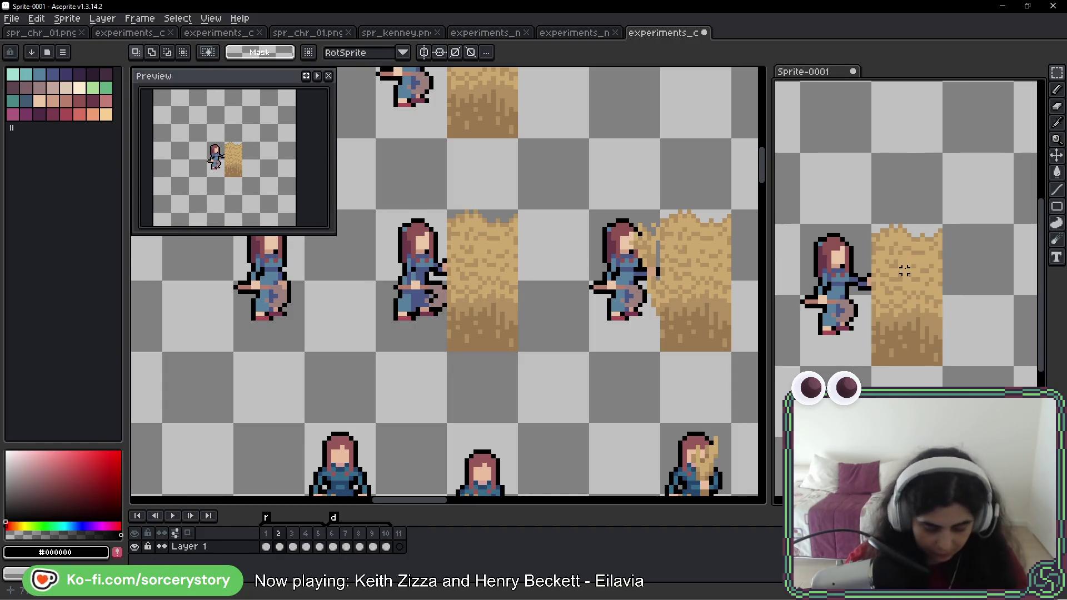
key("ctrl+v")
left_click_drag(902, 286, 867, 152)
key("Return")
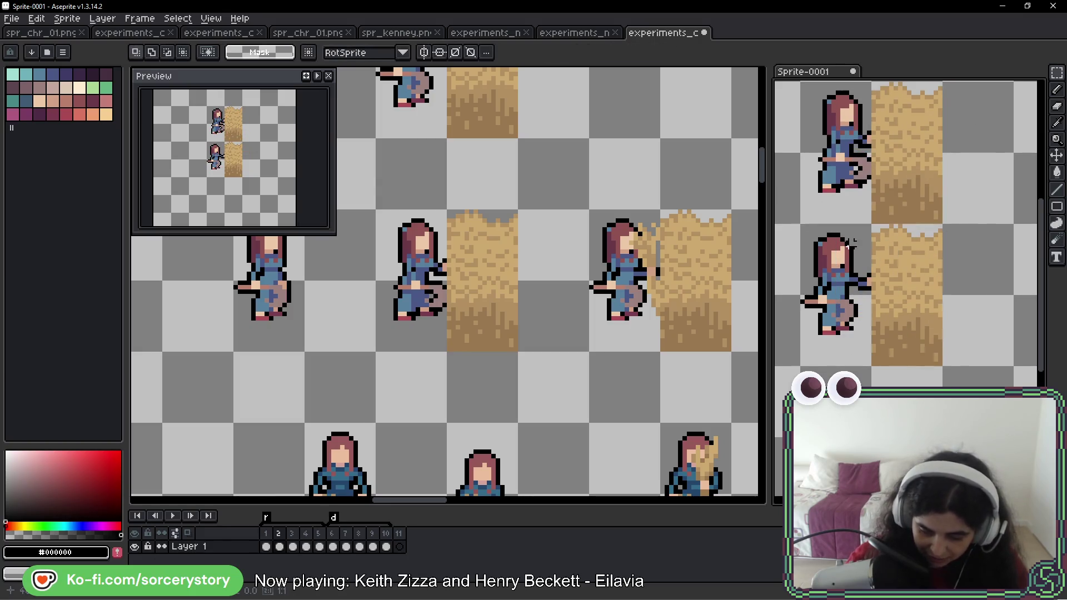
left_click_drag(800, 223, 942, 365)
key("Delete")
mouse_move(800, 81)
left_mouse_down()
mouse_move(942, 222)
mouse_move(892, 274)
mouse_move(892, 293)
left_mouse_up()
key("Return")
- Centre the farmer in view and play the 11-frame loop to check it
left_click_drag(873, 329, 898, 295)
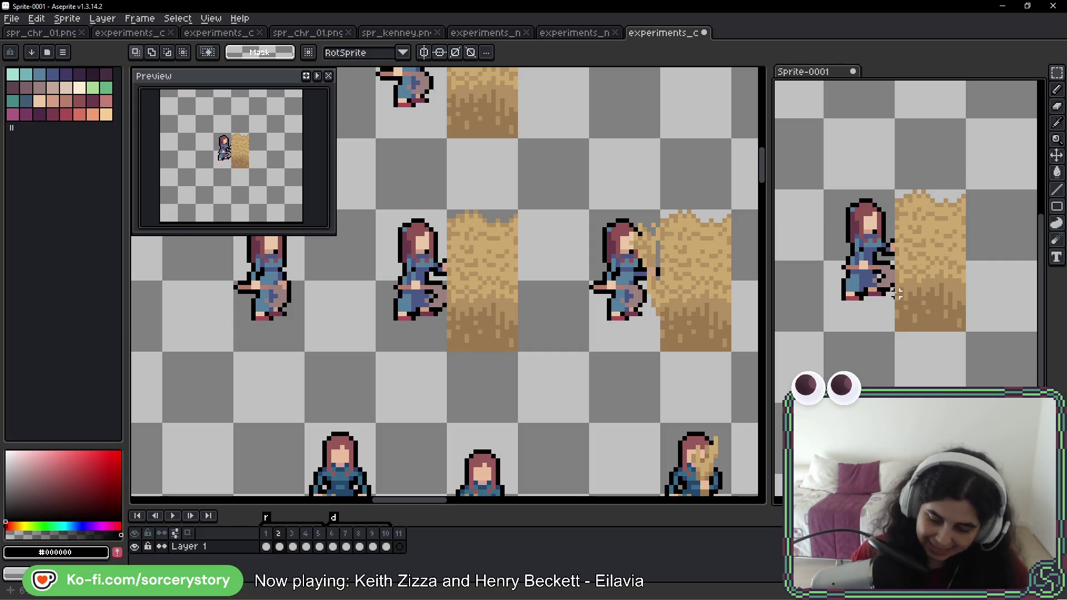
left_click_drag(956, 169, 938, 166)
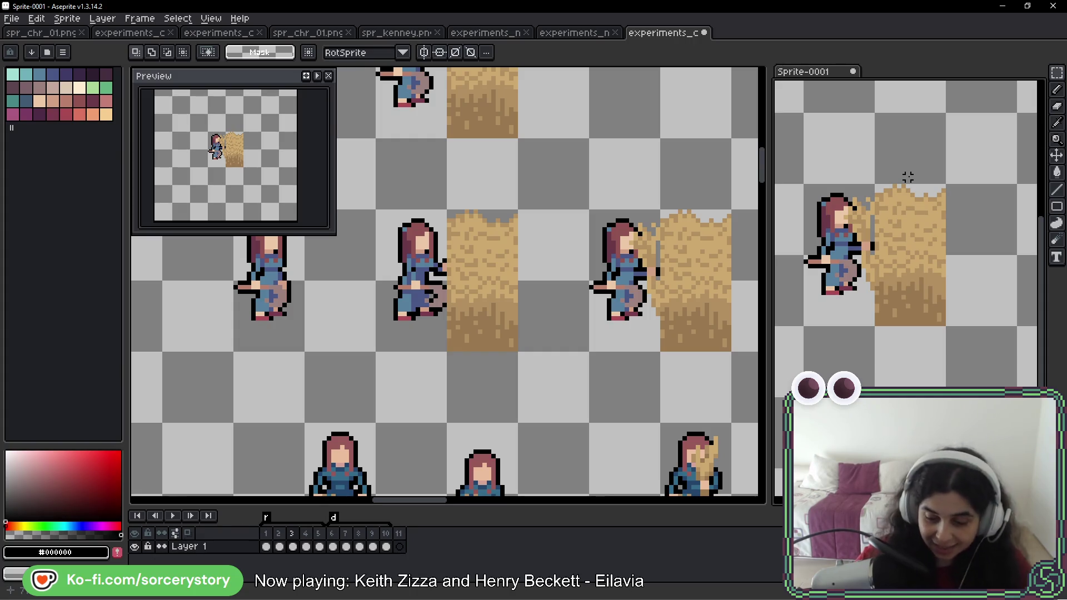
left_click_drag(898, 225, 923, 189)
key("Return")
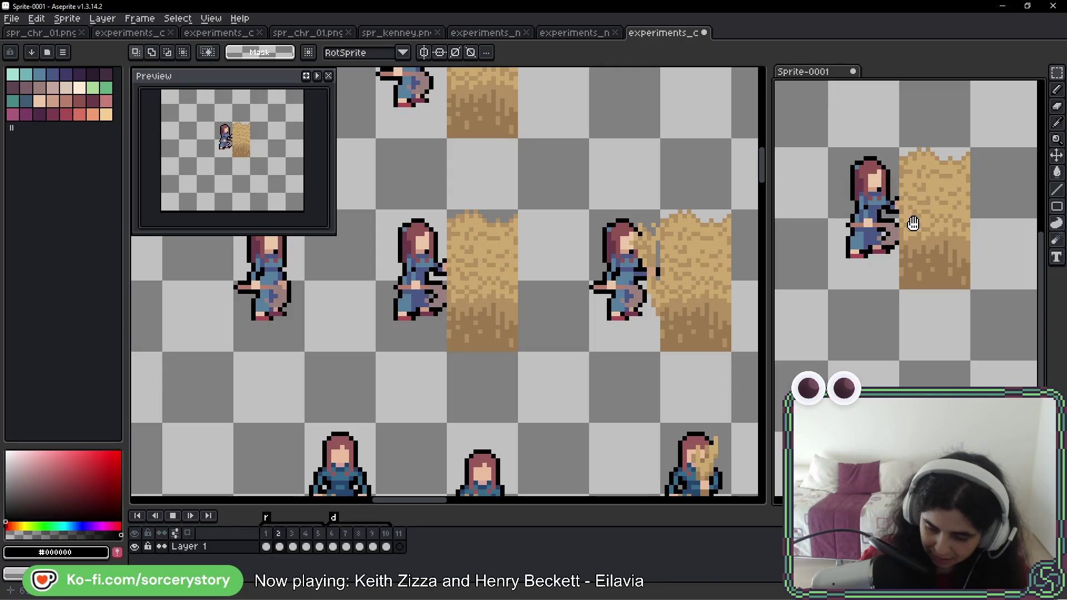
key("Return")
- In frame 4, raise the farmer's staff and arm about 4 pixels
key("Left")
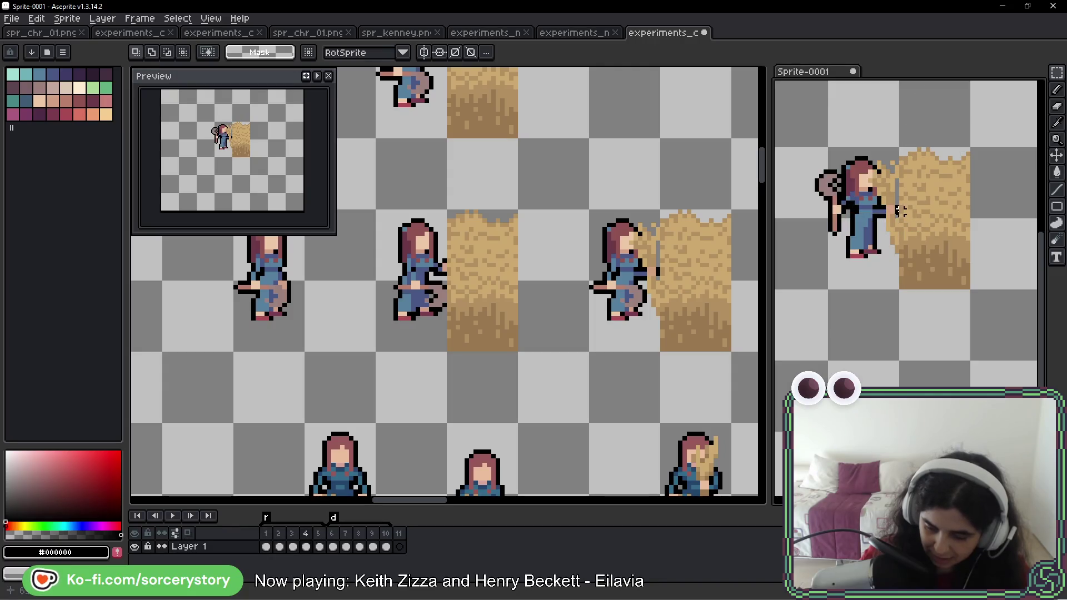
scroll(269, 295, "right", 5)
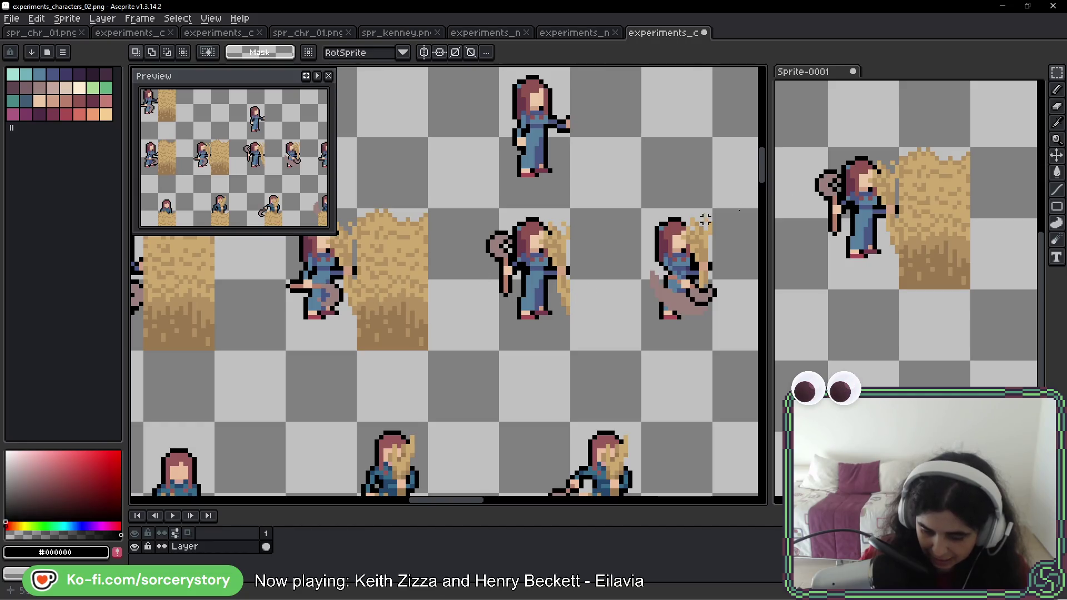
scroll(829, 210, "up", 1)
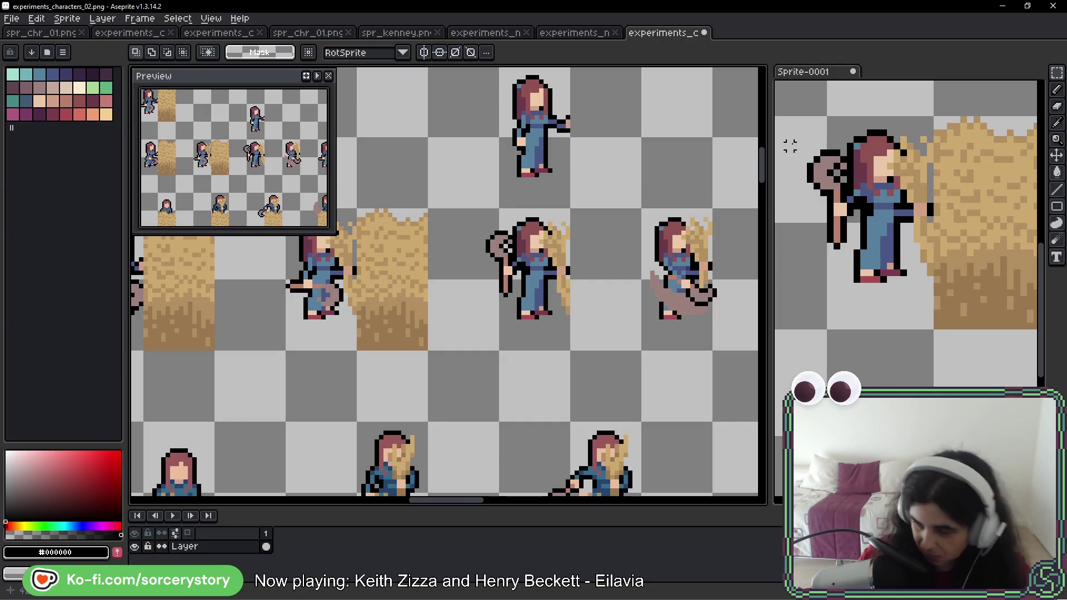
left_click_drag(803, 132, 848, 284)
scroll(846, 200, "up", 1)
left_click_drag(835, 245, 833, 206)
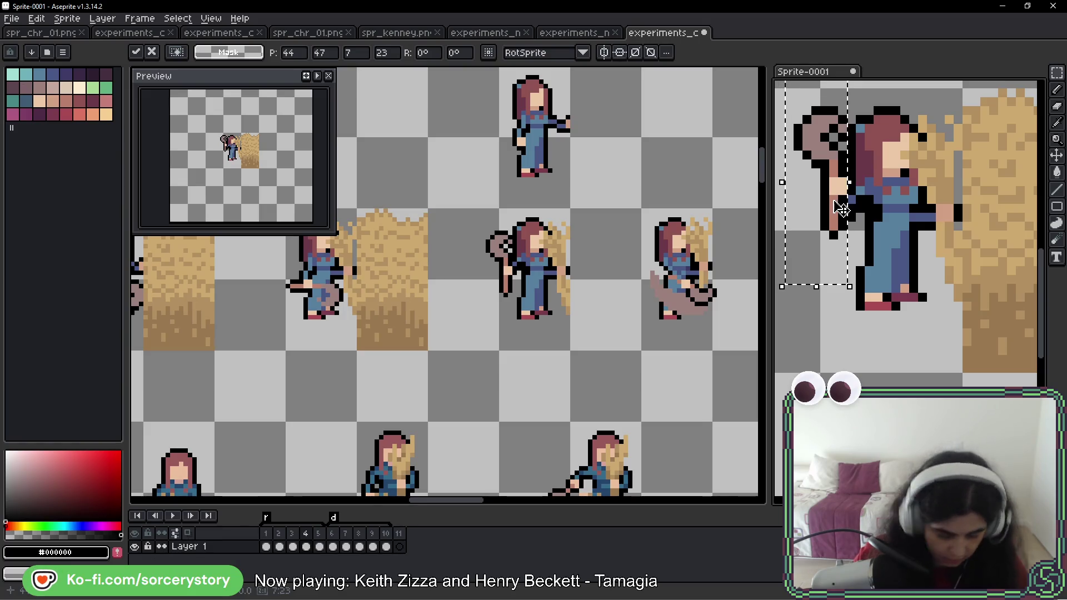
key("Return")
- Sample the overall blues #4a5786 and #577f9d from the sprite
scroll(842, 203, "up", 1)
key("i")
left_click(847, 200, "alt")
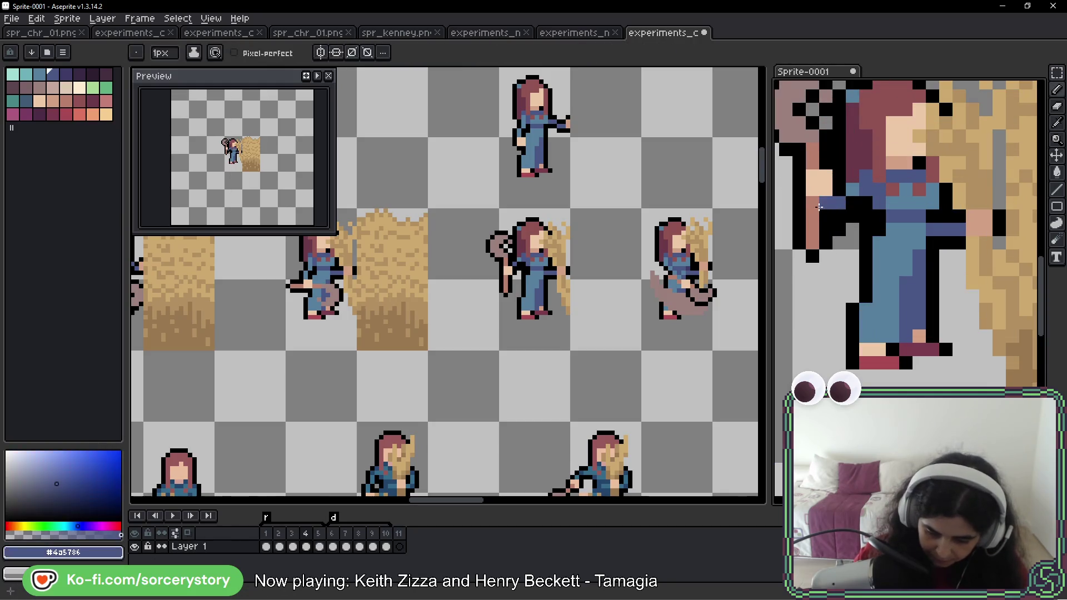
scroll(859, 211, "down", 3)
scroll(870, 220, "up", 1)
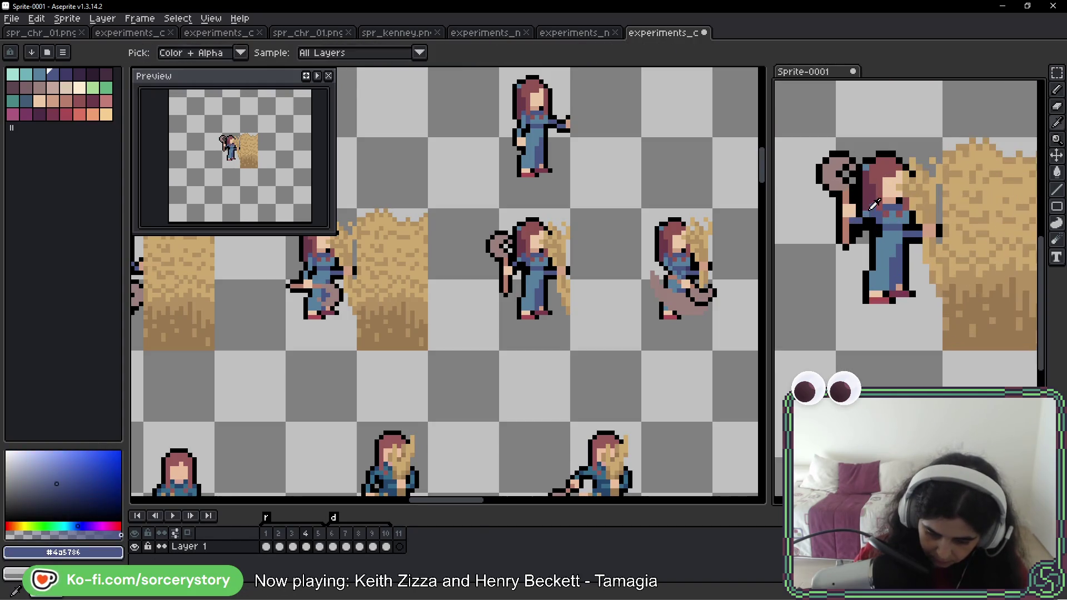
key("i")
left_click(860, 220, "alt")
scroll(906, 247, "down", 2)
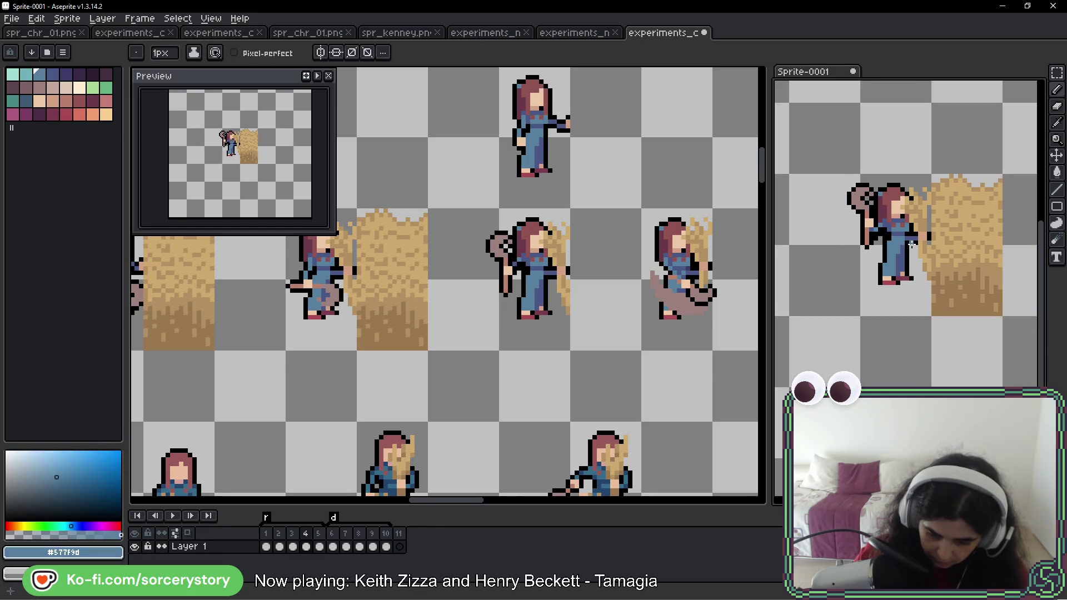
- Marquee-select the pickaxe farmer in frame 4 of Sprite-0001
left_click(1056, 73)
key("Right")
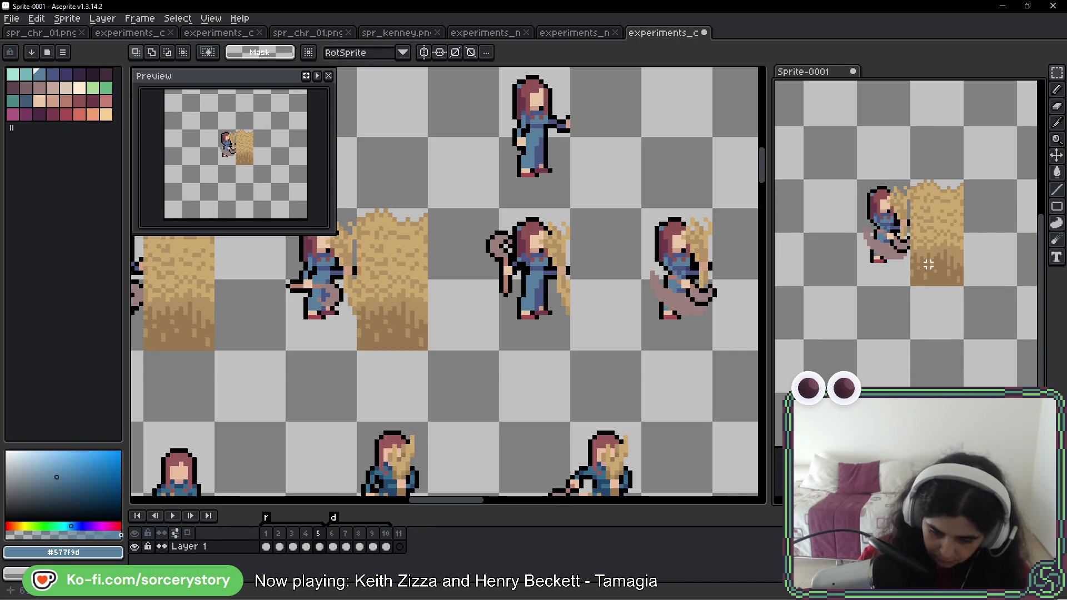
key("Left")
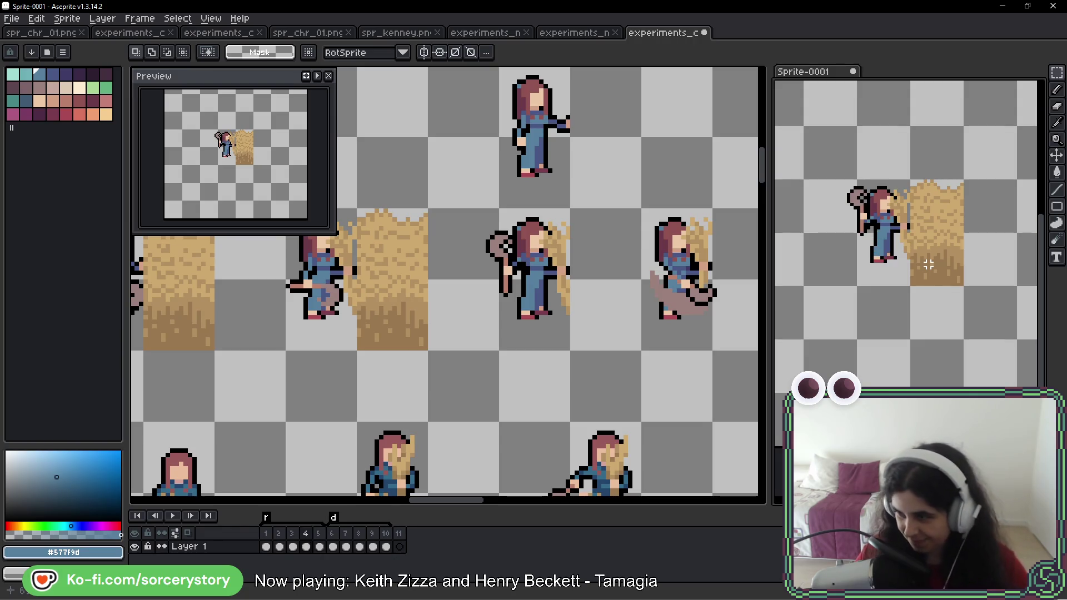
left_click_drag(800, 177, 913, 289)
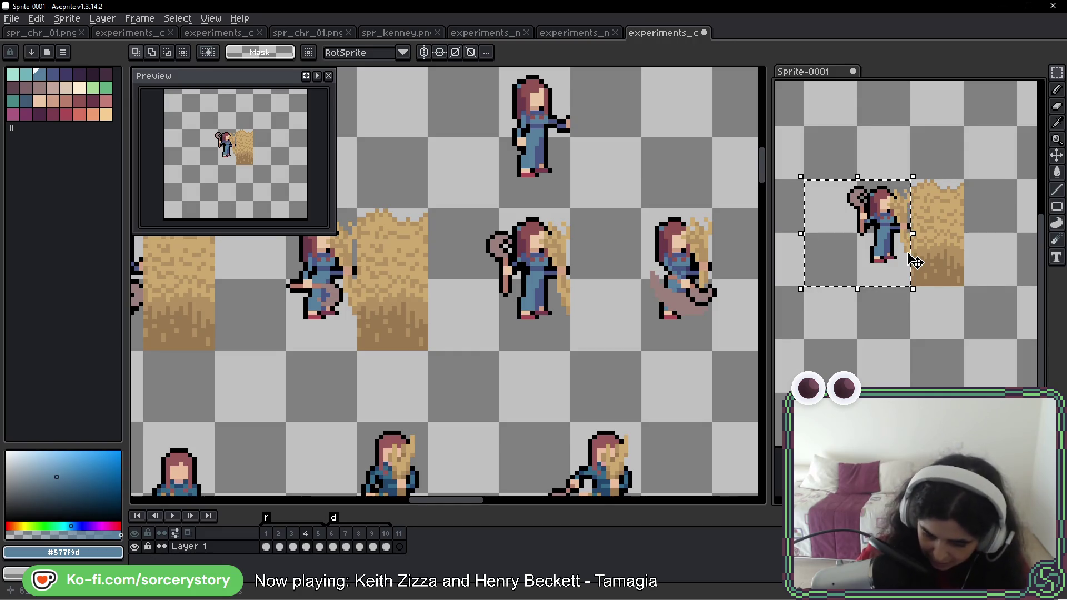
scroll(516, 286, "up", 3)
mouse_move(465, 219)
left_mouse_down()
mouse_move(527, 414)
mouse_move(528, 274)
left_mouse_up()
left_click(839, 215)
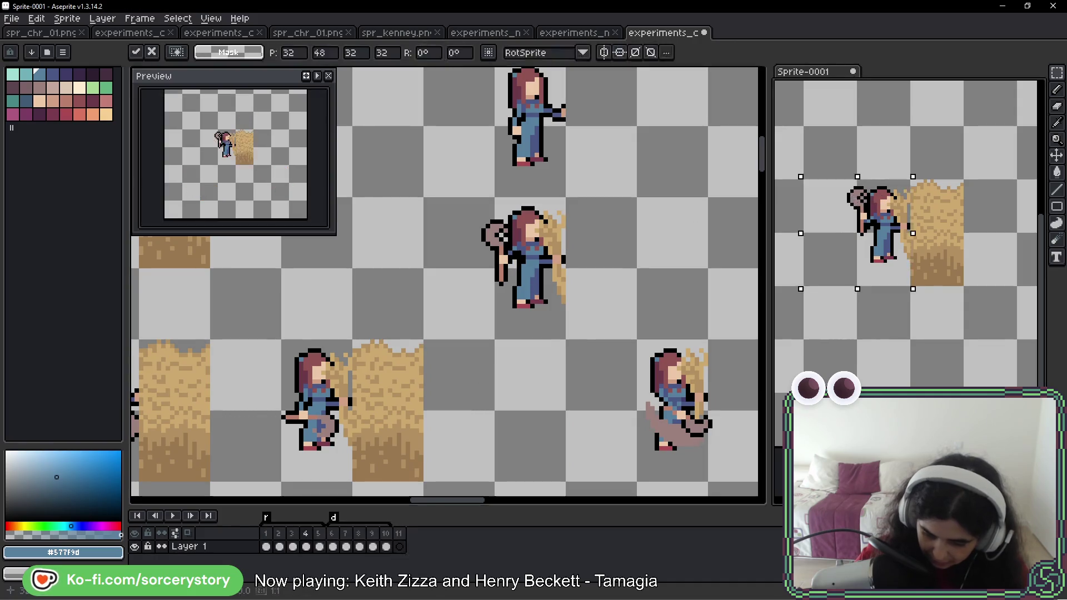
left_click_drag(831, 205, 892, 246)
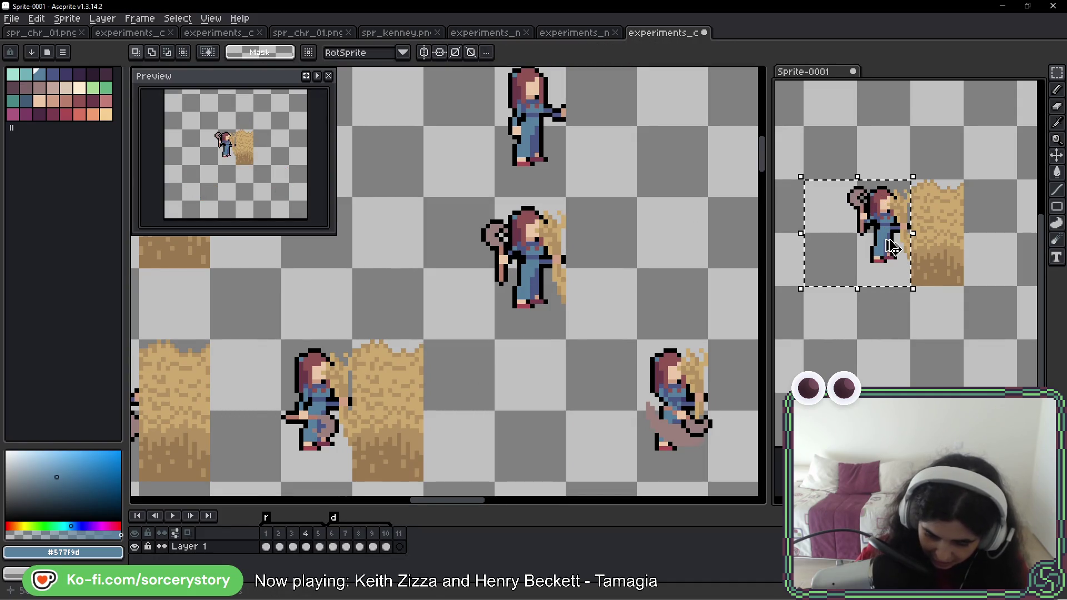
- Paste the pickaxe farmer into an empty cell of the sprite sheet
left_click(630, 315)
key("ctrl+v")
mouse_move(576, 309)
left_mouse_down()
mouse_move(543, 333)
mouse_move(576, 381)
left_mouse_up()
key("Return")
scroll(593, 325, "down", 1)
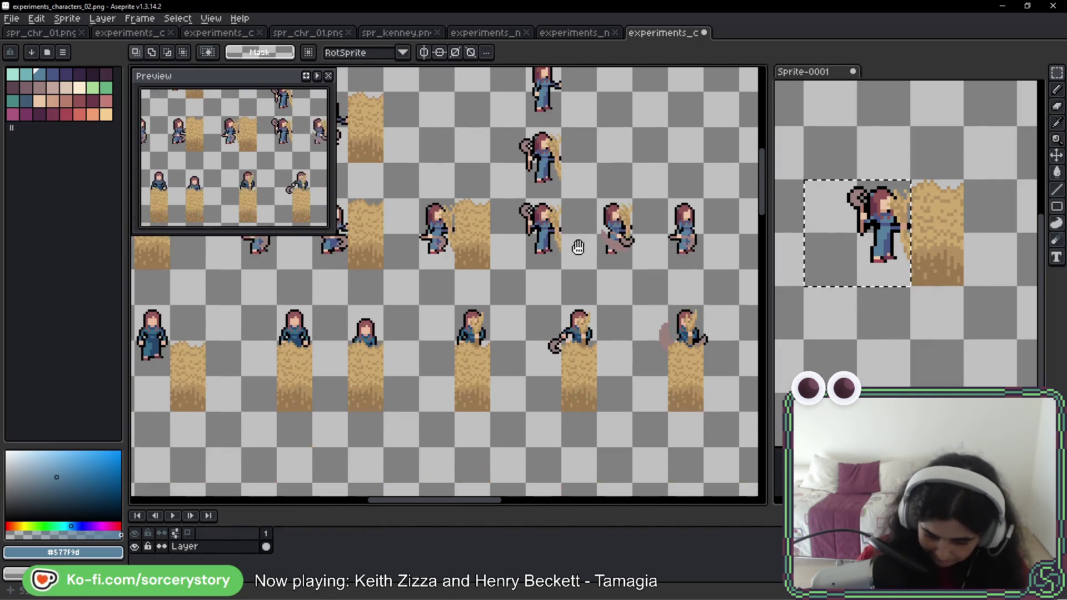
- Undo the trial paste on the sheet and clear the Sprite-0001 selection
key("ctrl+z")
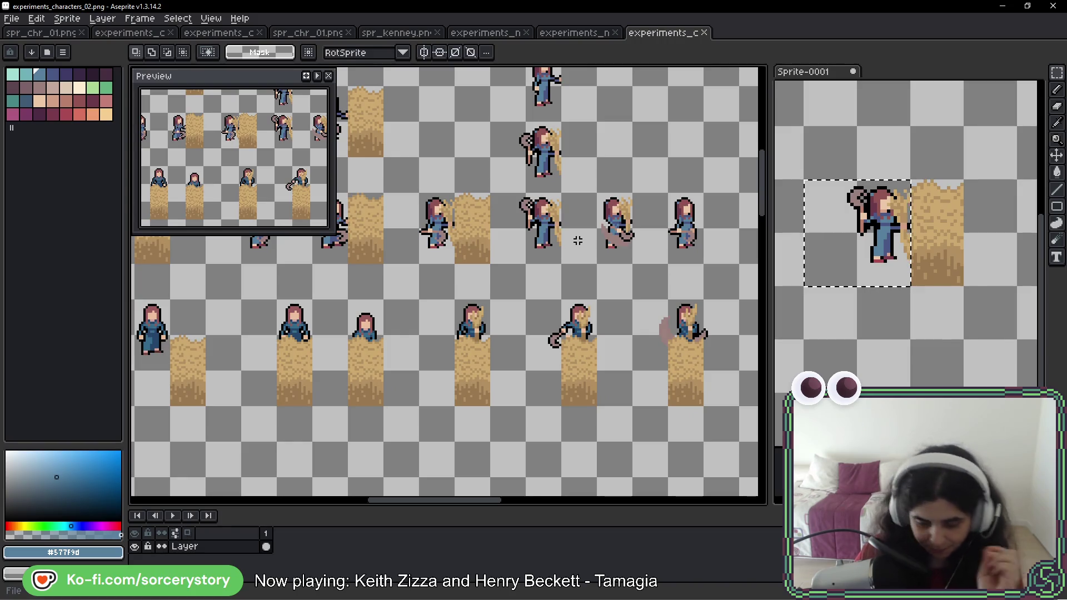
left_click(840, 245)
scroll(556, 281, "up", 3)
left_click_drag(529, 140, 543, 183)
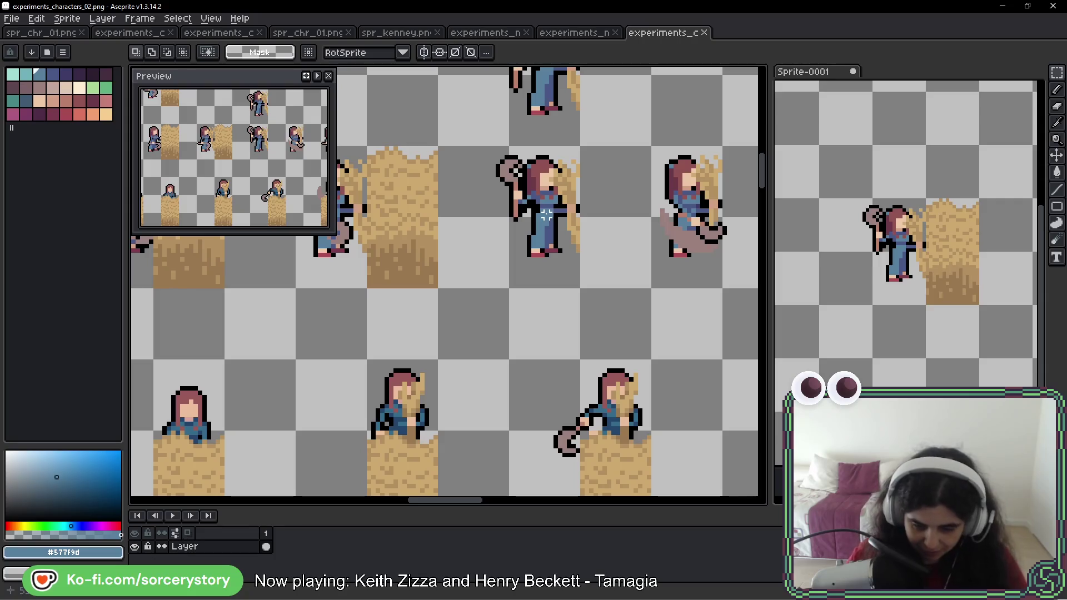
- Step through Sprite-0001 frames 2 to 5 to review the swing
left_click(910, 240)
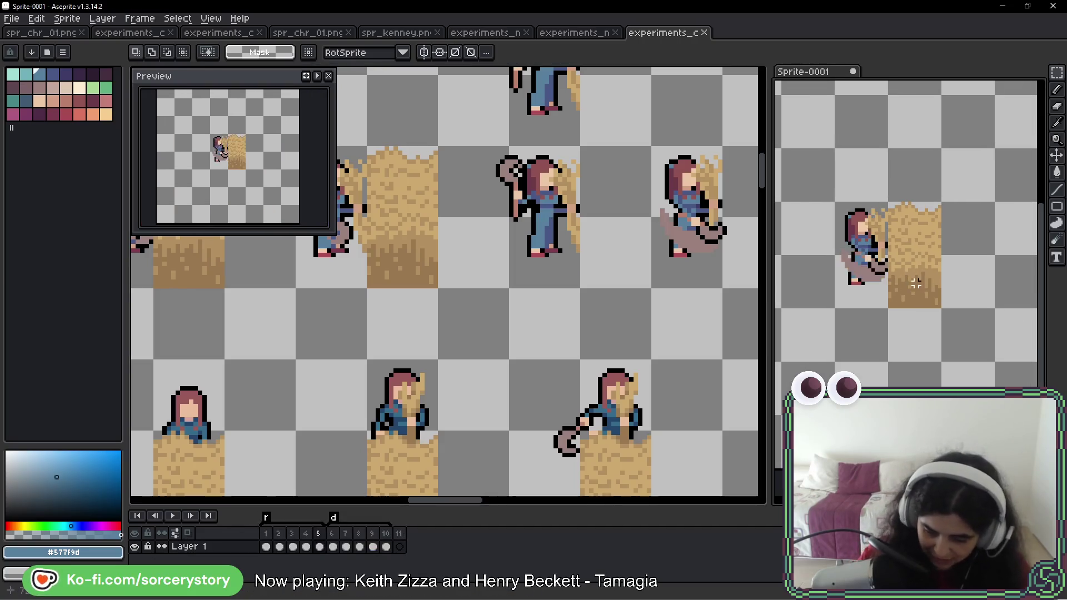
key("Left")
key("Left")
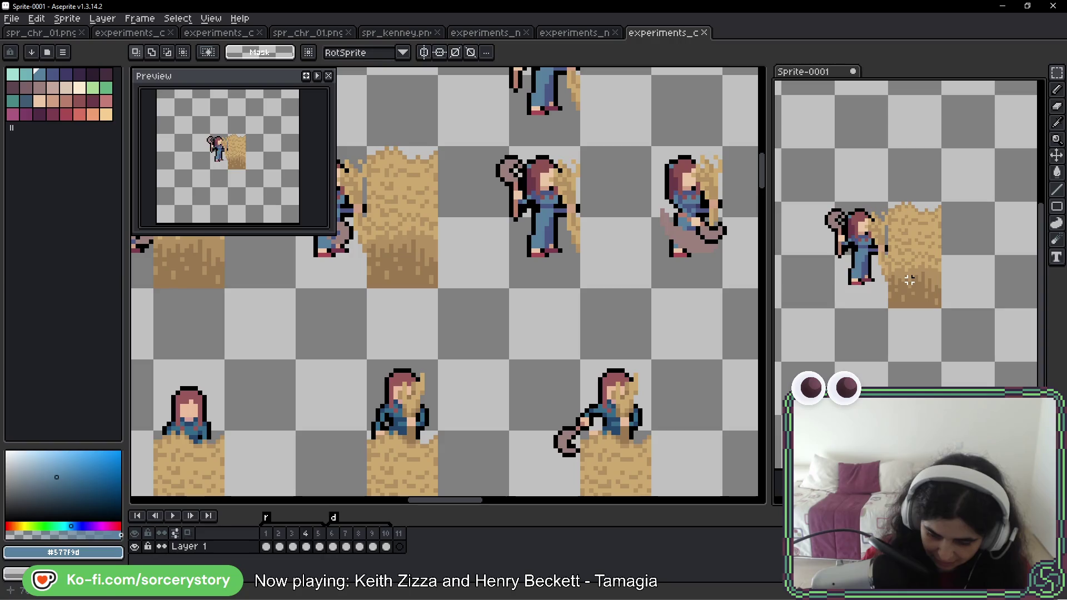
key("Left")
key("Right")
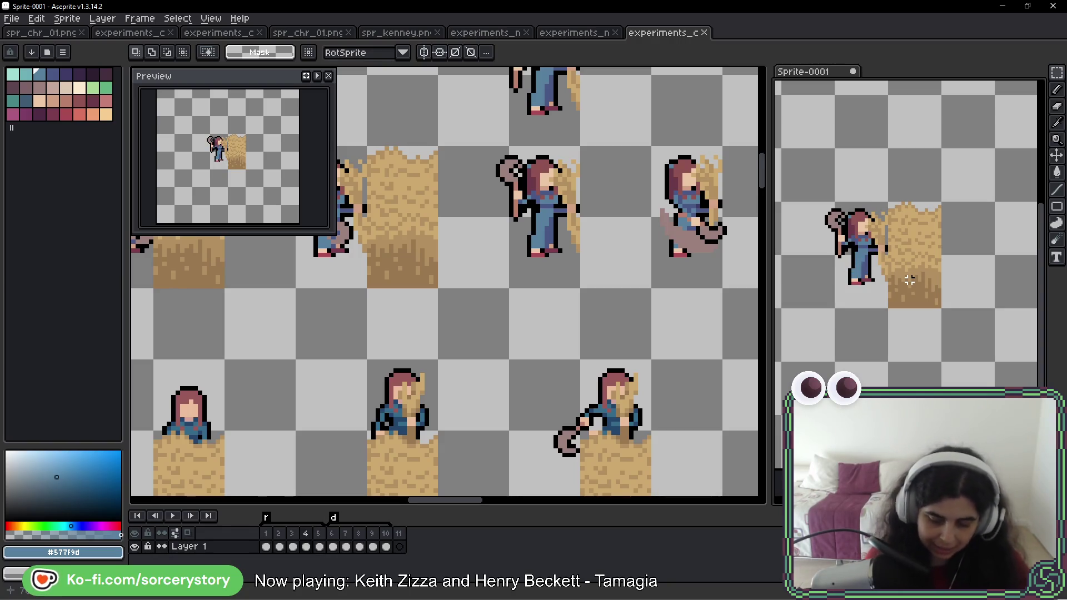
key("Left")
key("Left")
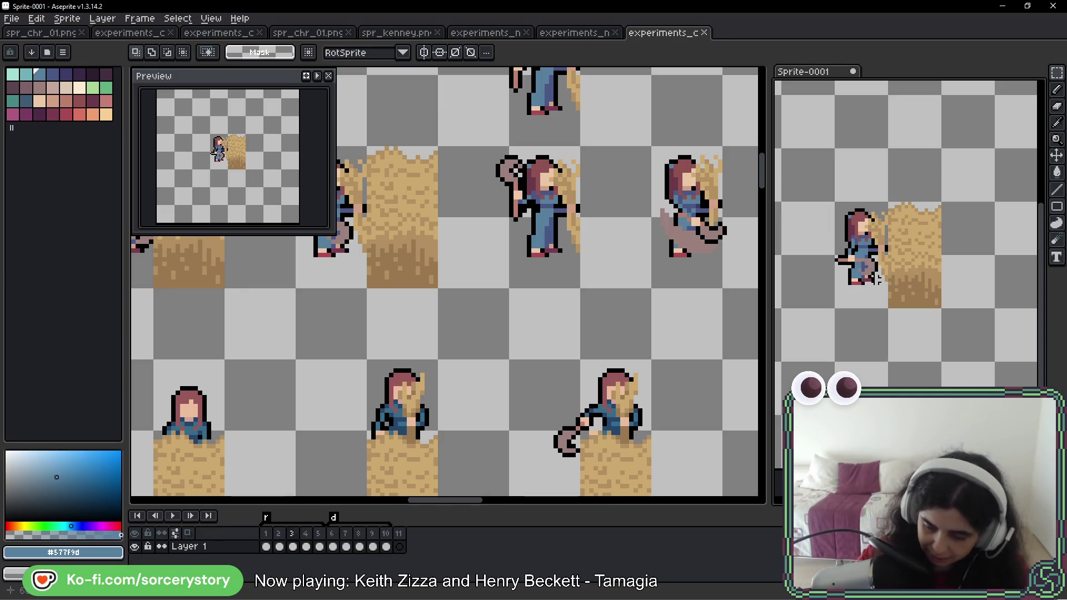
key("Right")
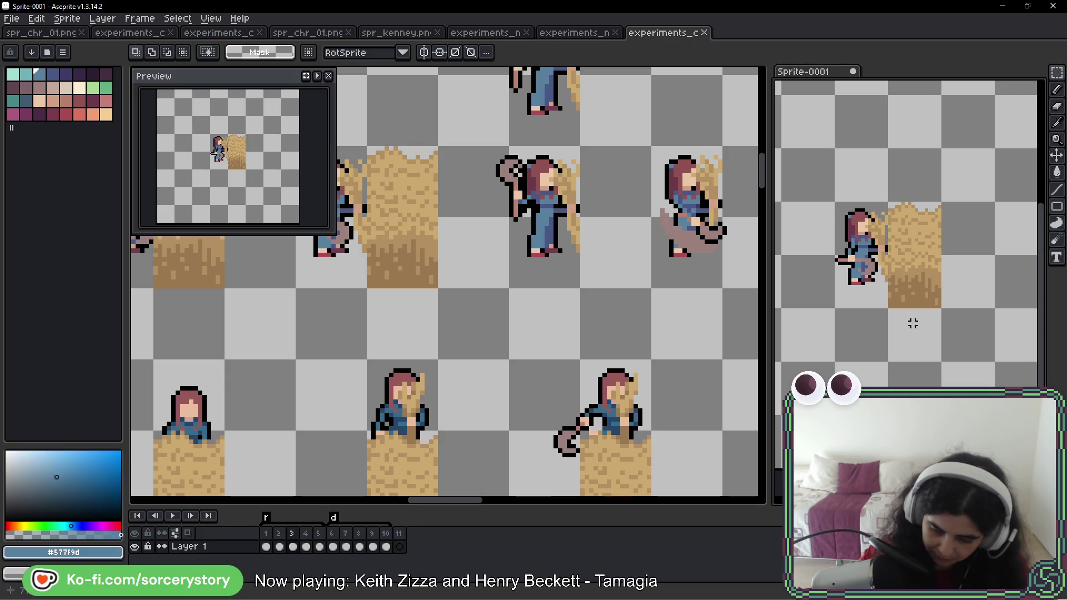
key("Right")
key("Right")
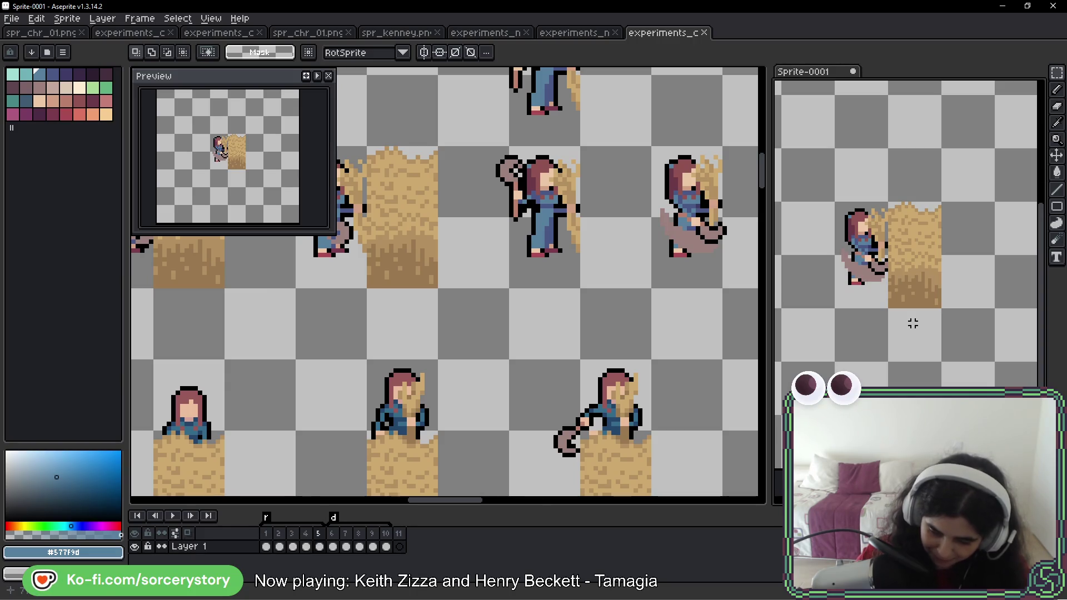
scroll(879, 283, "up", 2)
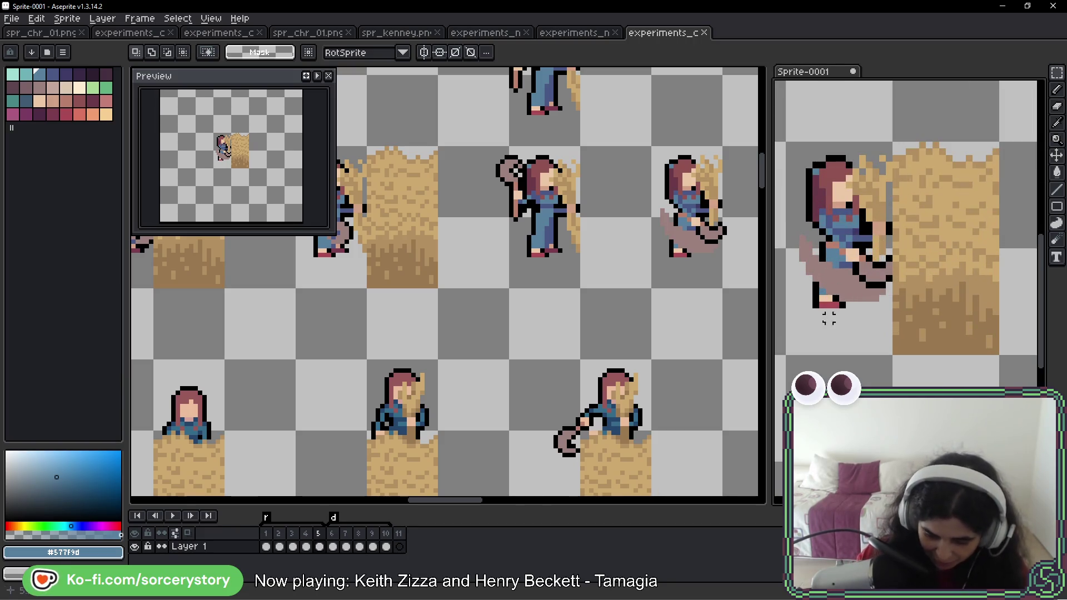
scroll(743, 326, "down", 1)
- Copy the harvesting farmer pose two tiles higher on the sheet
scroll(428, 250, "up", 1)
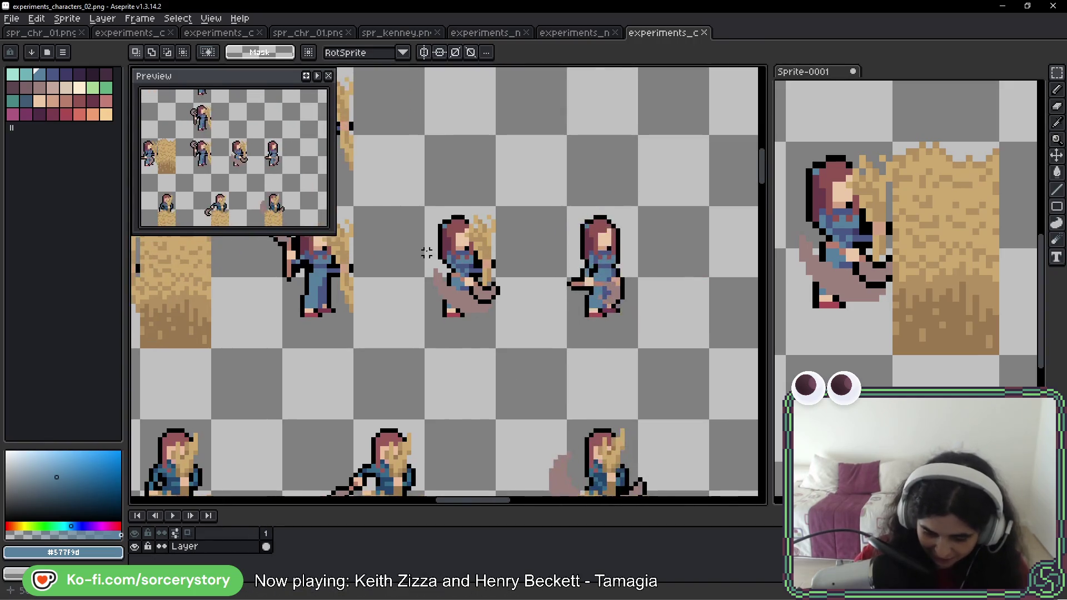
mouse_move(353, 205)
left_mouse_down()
mouse_move(494, 350)
mouse_move(569, 351)
left_mouse_up()
scroll(512, 322, "up", 2)
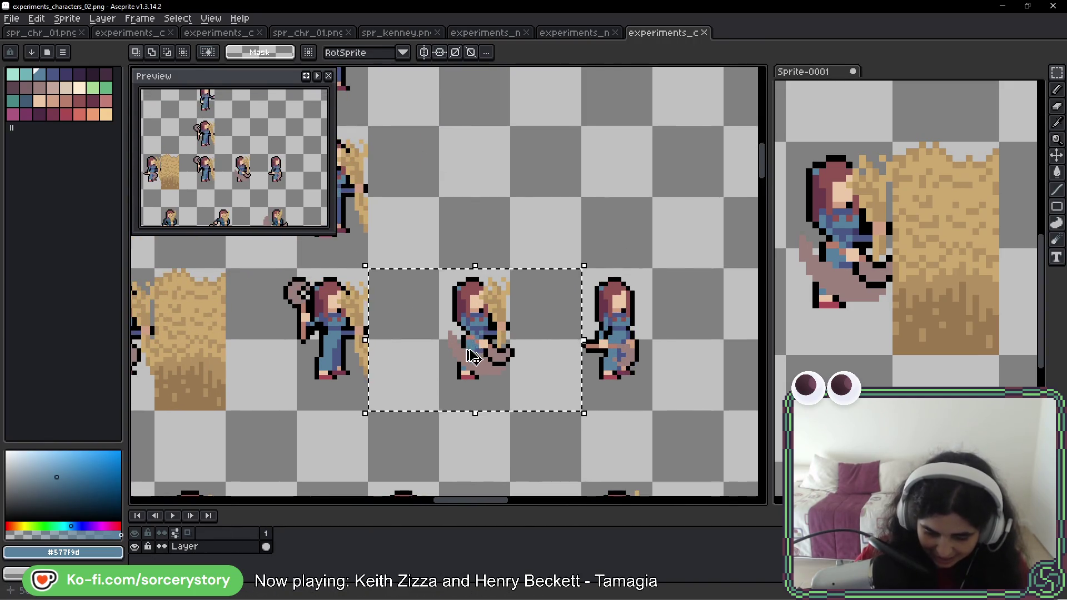
left_click_drag(472, 370, 469, 228)
left_click(636, 280)
- In Sprite-0001, paint sleeve blue #577f9d over the peach hand pixels
left_click(916, 266)
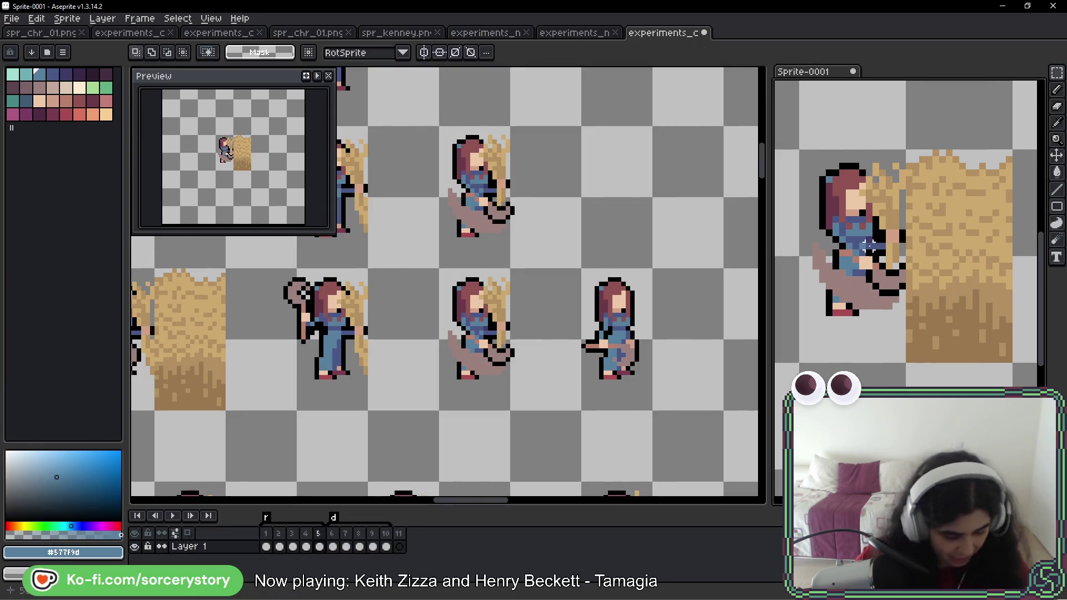
key("b")
scroll(916, 267, "up", 3)
left_click(915, 265)
key("h")
left_click_drag(824, 290, 872, 326)
key("b")
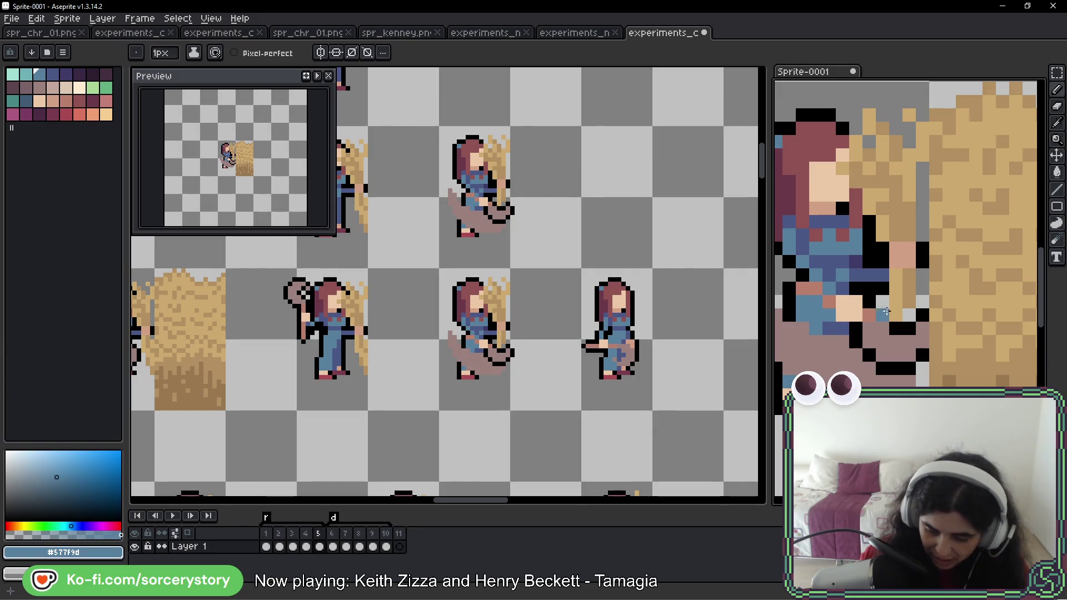
key("alt")
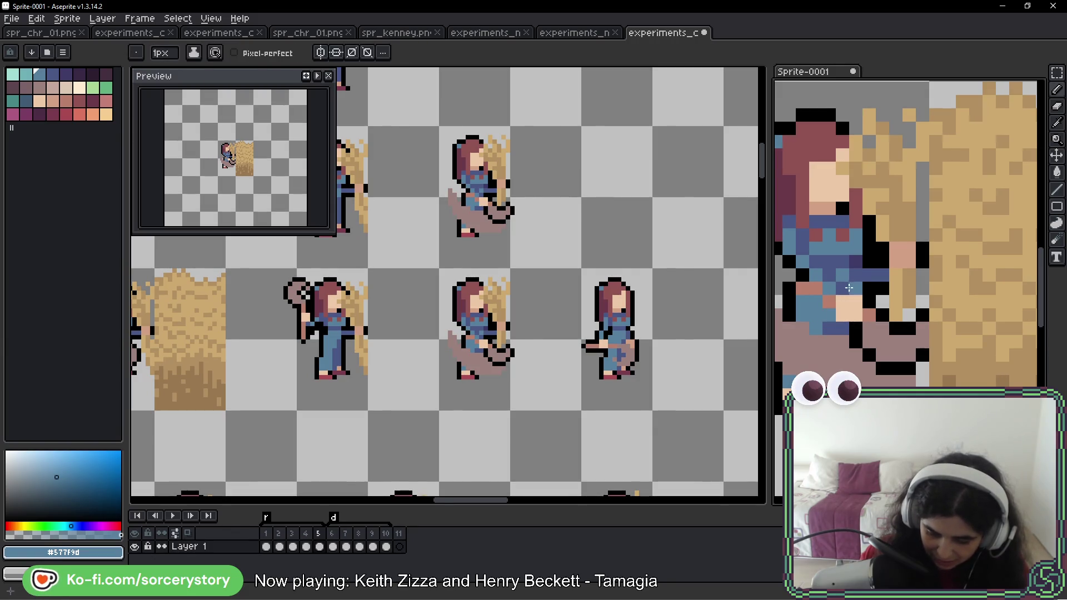
left_click(897, 270)
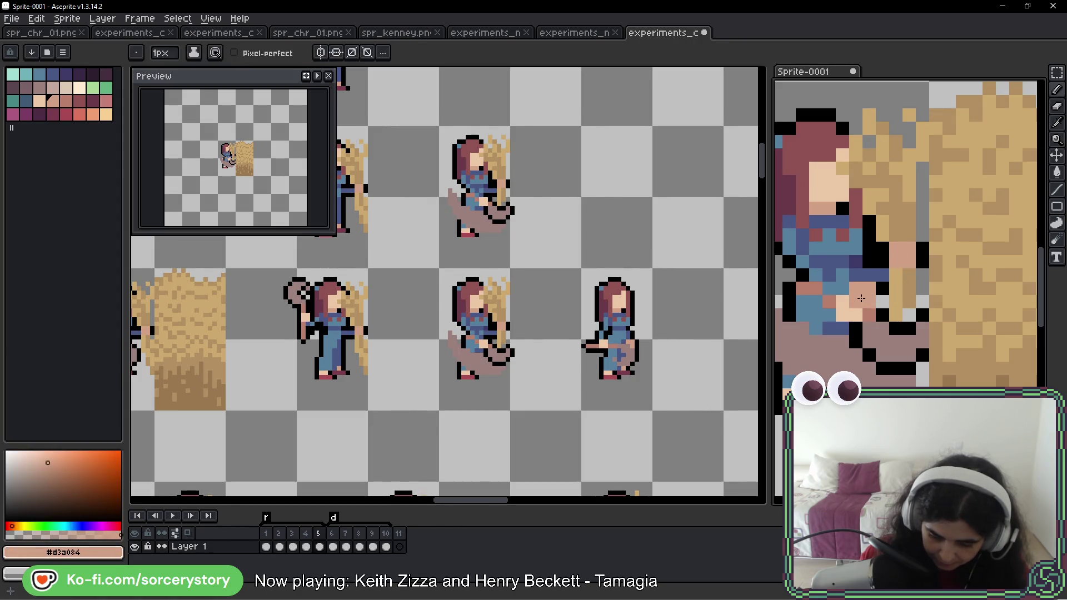
left_click(811, 308, "alt")
left_click_drag(828, 309, 841, 315)
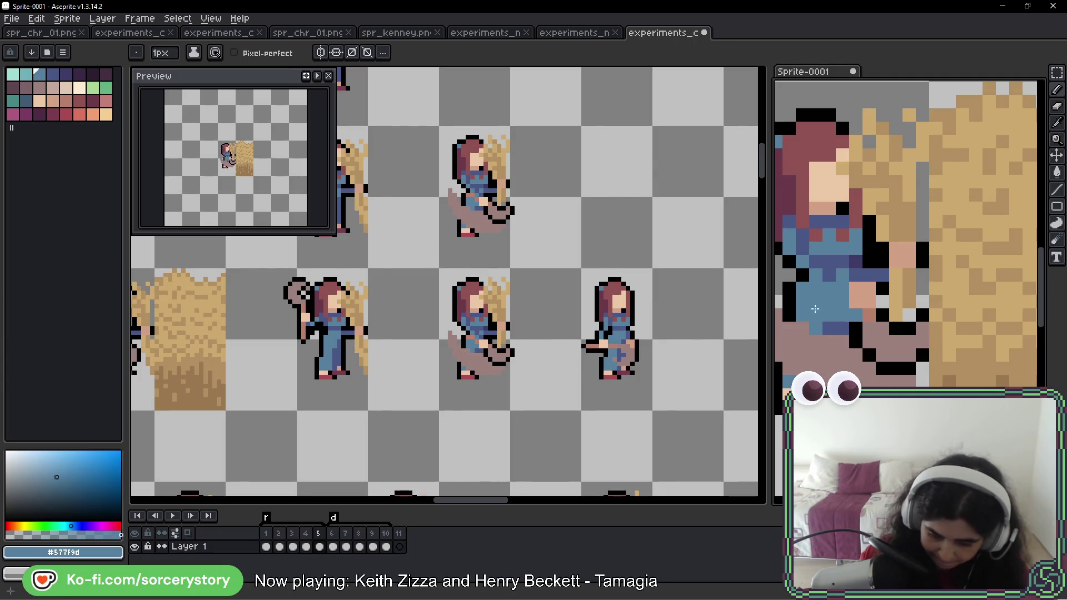
- Paint darker blue #4a5786 along the torso and hand, then sample navy #3c3b66
left_click(827, 275, "alt")
left_click(829, 302)
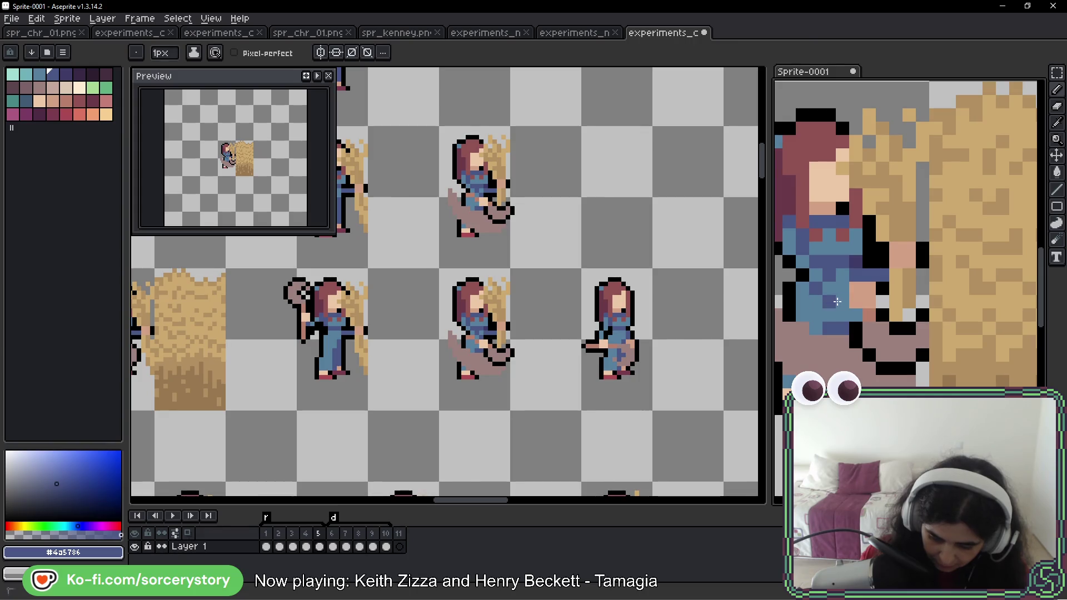
left_click_drag(842, 302, 856, 315)
left_click(842, 275)
left_click(883, 302)
scroll(881, 300, "down", 3)
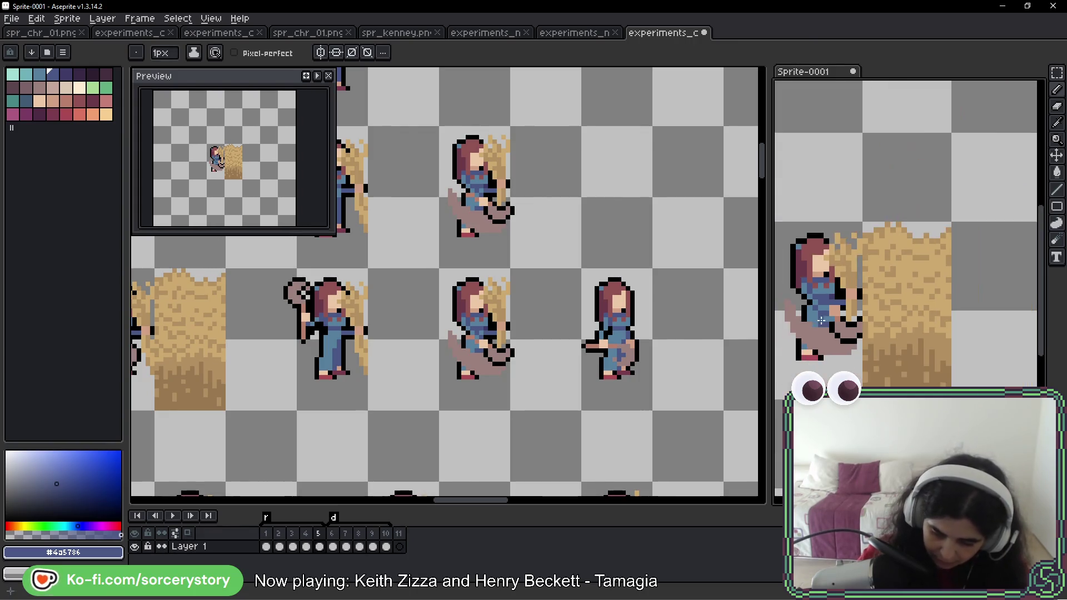
scroll(797, 283, "up", 4)
left_click(797, 282, "alt")
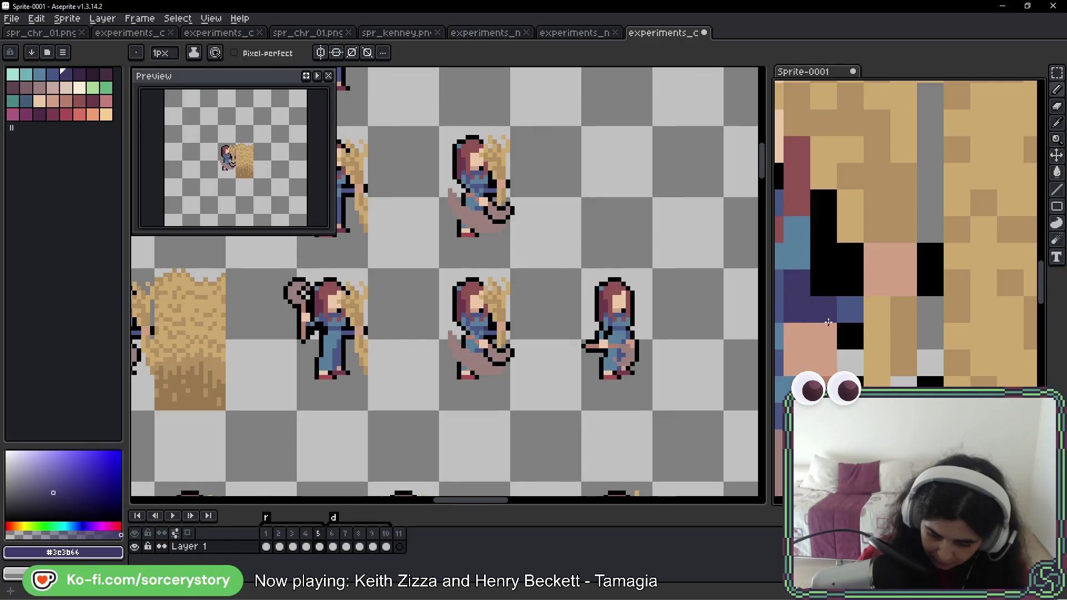
scroll(880, 325, "down", 3)
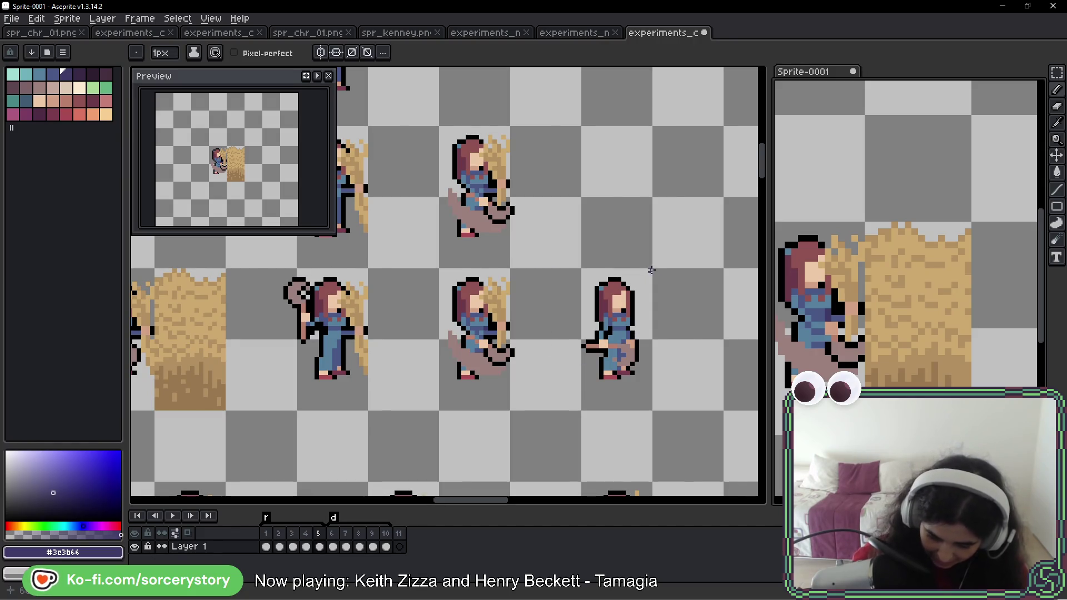
- Paint black over stray pixels near the sickle, sampling pinkish-grey #9c807e
scroll(898, 367, "up", 3)
key("i")
left_click(896, 368, "alt")
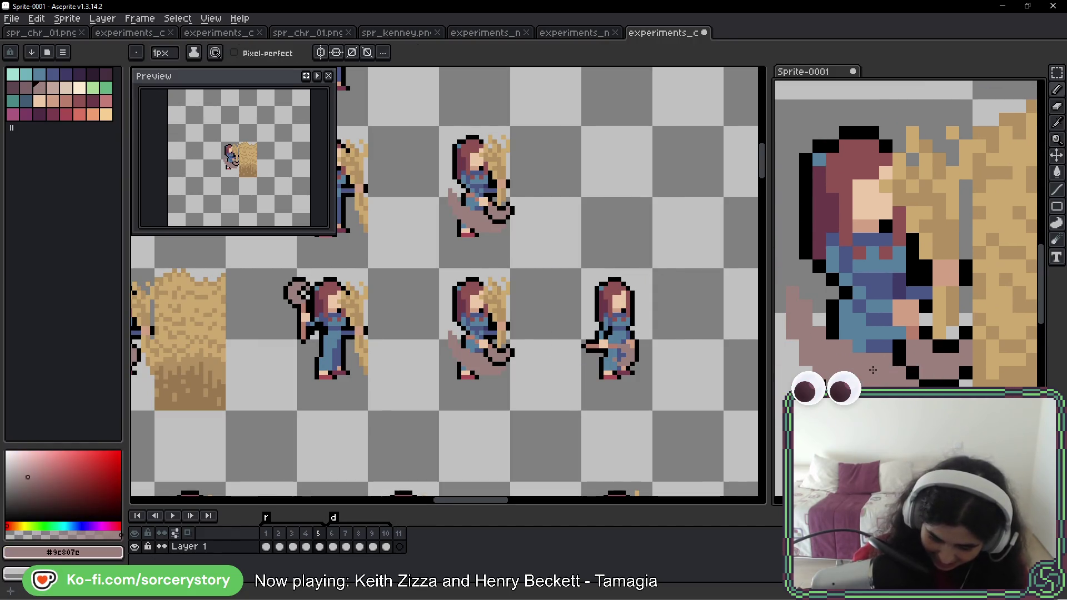
key("alt")
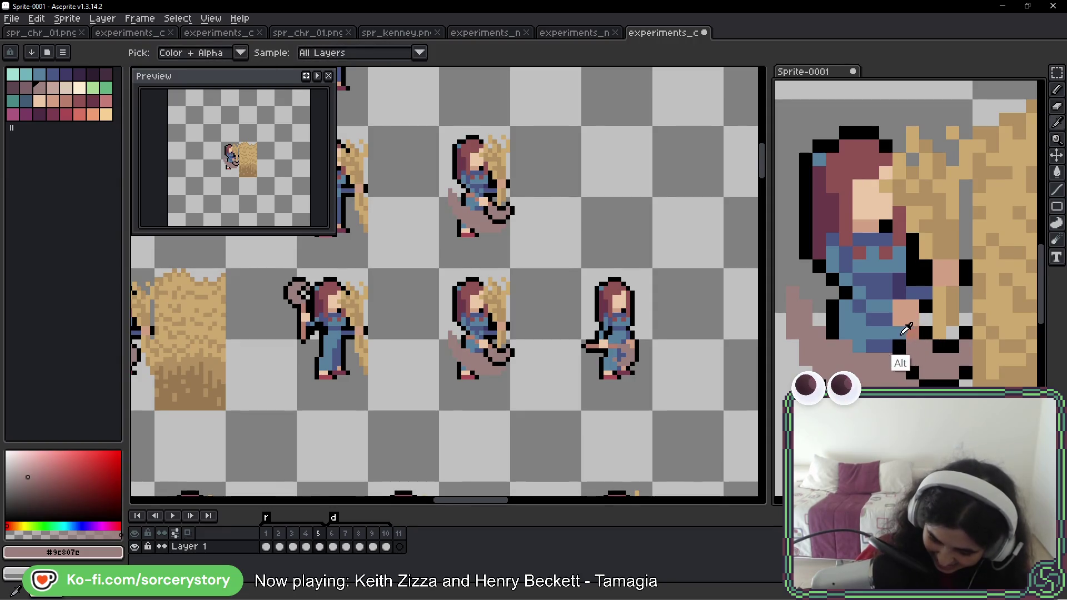
left_click(922, 309, "alt")
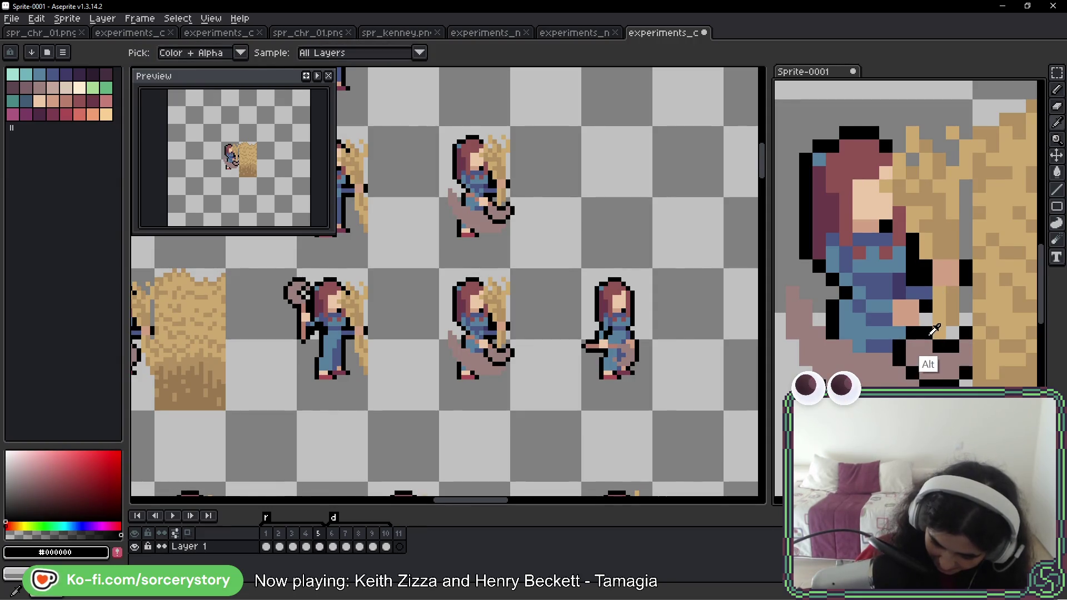
mouse_move(927, 338)
left_mouse_down()
mouse_move(928, 359)
mouse_move(947, 348)
mouse_move(961, 357)
mouse_move(926, 381)
mouse_move(907, 345)
mouse_move(957, 333)
mouse_move(926, 338)
mouse_move(944, 367)
mouse_move(965, 369)
mouse_move(955, 383)
mouse_move(903, 366)
mouse_move(899, 340)
left_mouse_up()
left_click(896, 383, "alt")
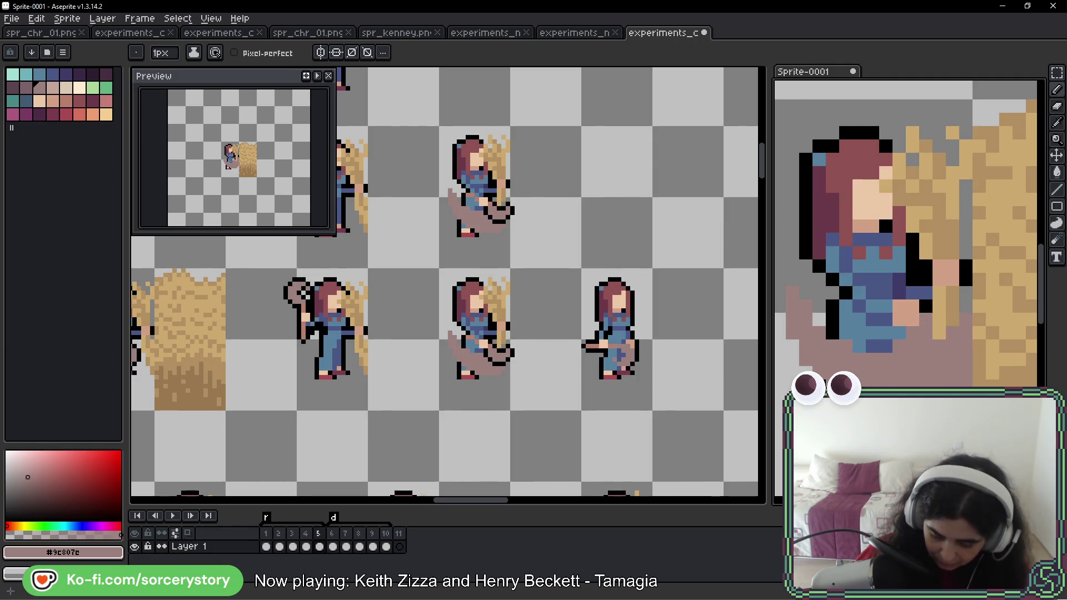
key("i")
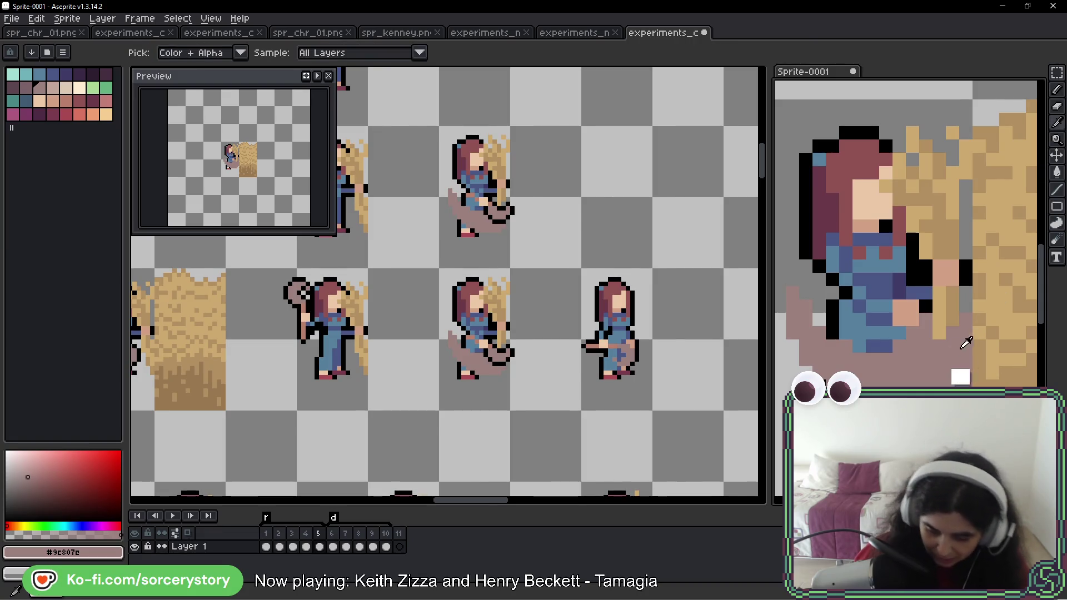
key("h")
mouse_move(870, 375)
left_mouse_down()
mouse_move(923, 369)
mouse_move(883, 361)
left_mouse_up()
- Turn two hand pixels salmon #b87c6c and one outline pixel rose
key("b")
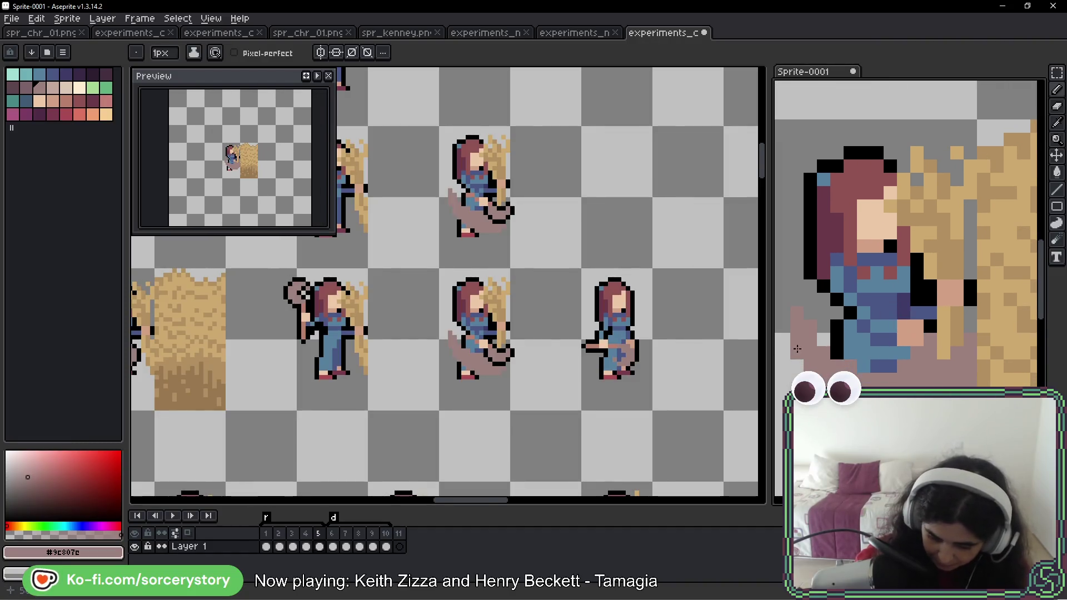
key("i")
key("b")
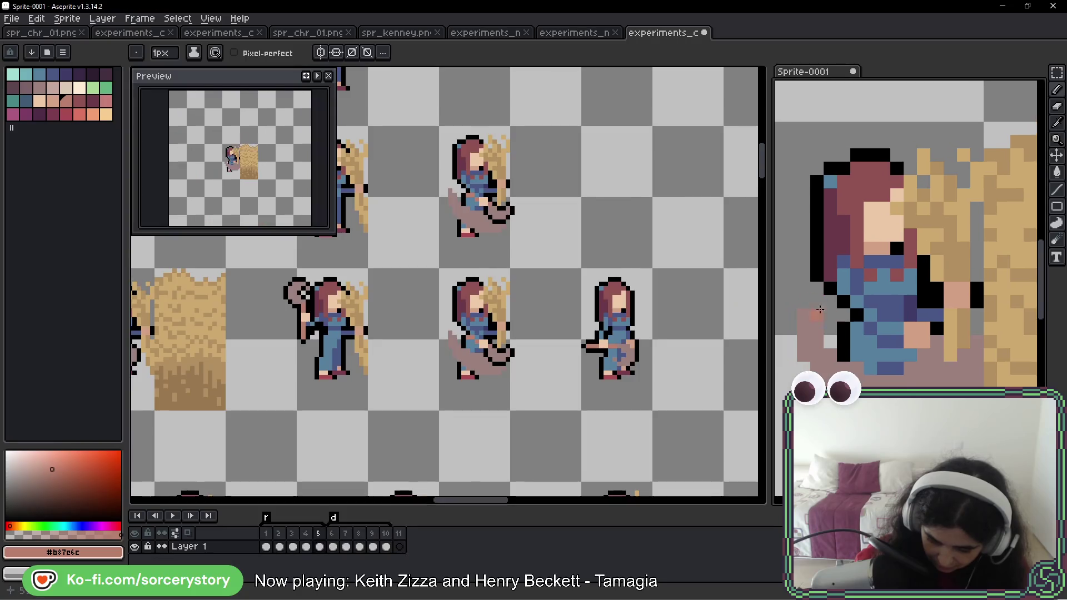
scroll(910, 343, "up", 2)
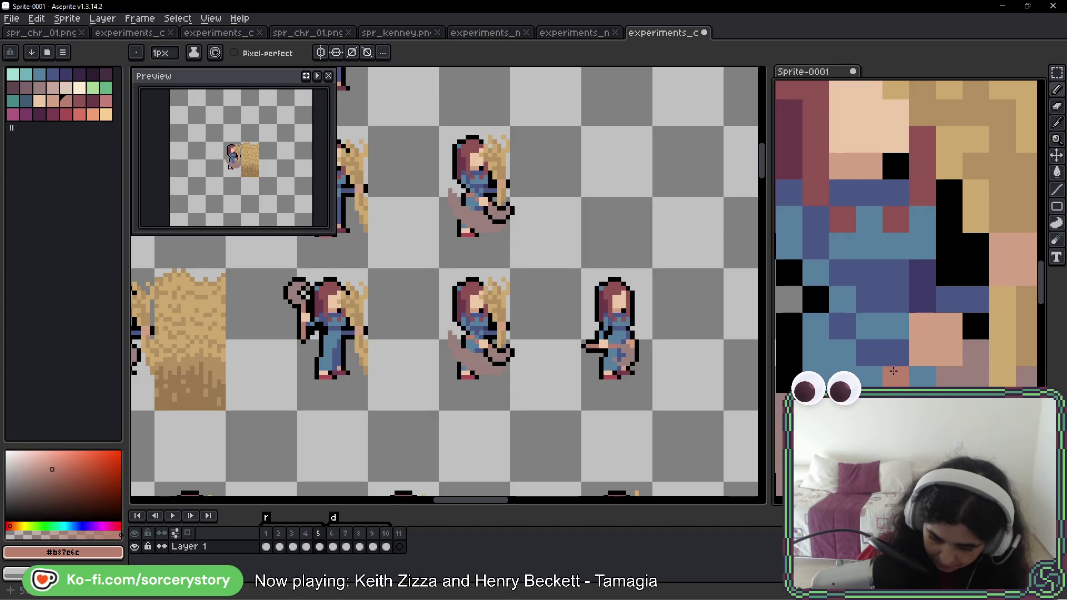
left_click(891, 356)
left_click(815, 374)
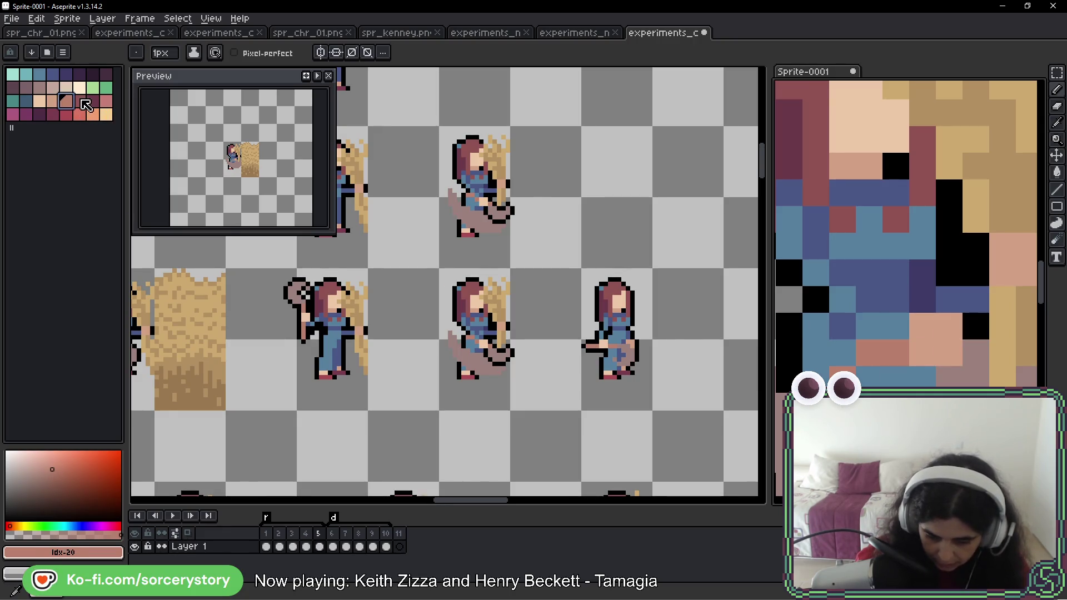
left_click(78, 101)
left_click(966, 328)
- Sample pinkish-grey #9c807e, salmon #b87c6c and sleeve blue #577f9d from the farmer
scroll(965, 327, "down", 5)
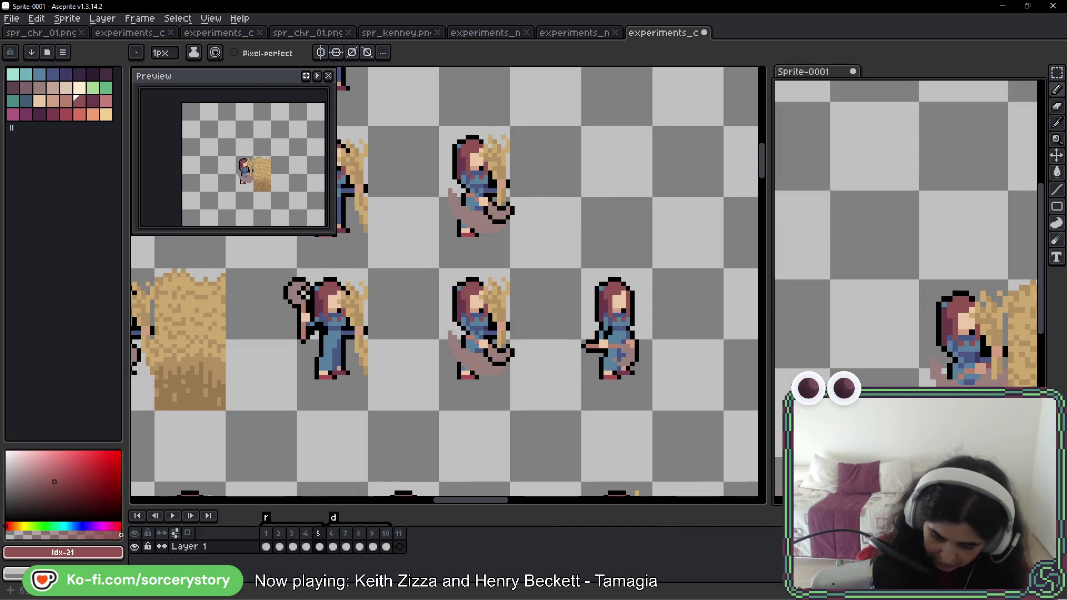
scroll(906, 355, "up", 5)
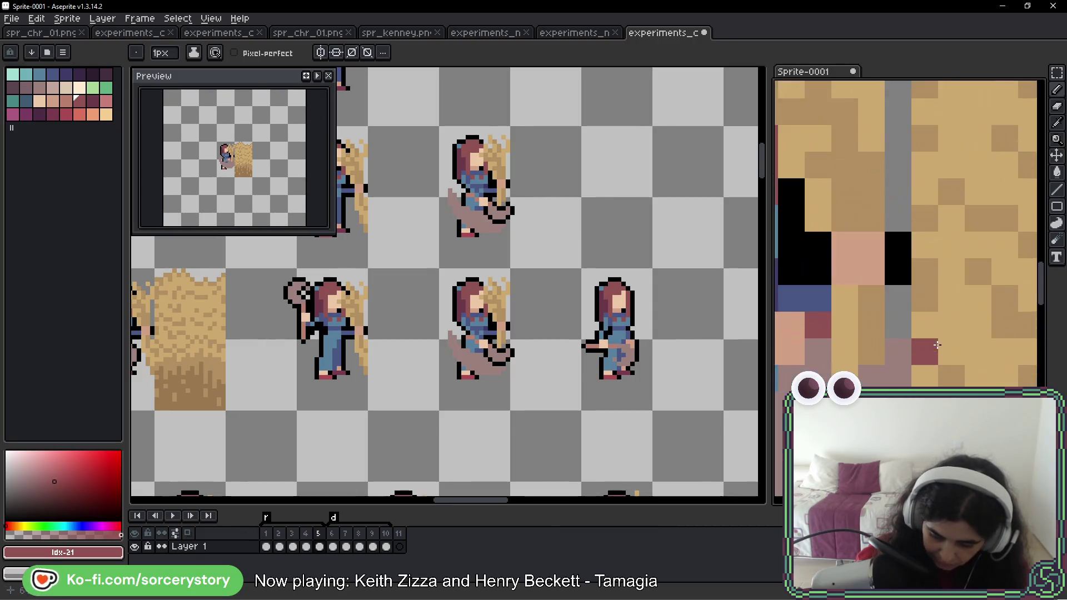
left_click(899, 338, "alt")
scroll(897, 313, "down", 3)
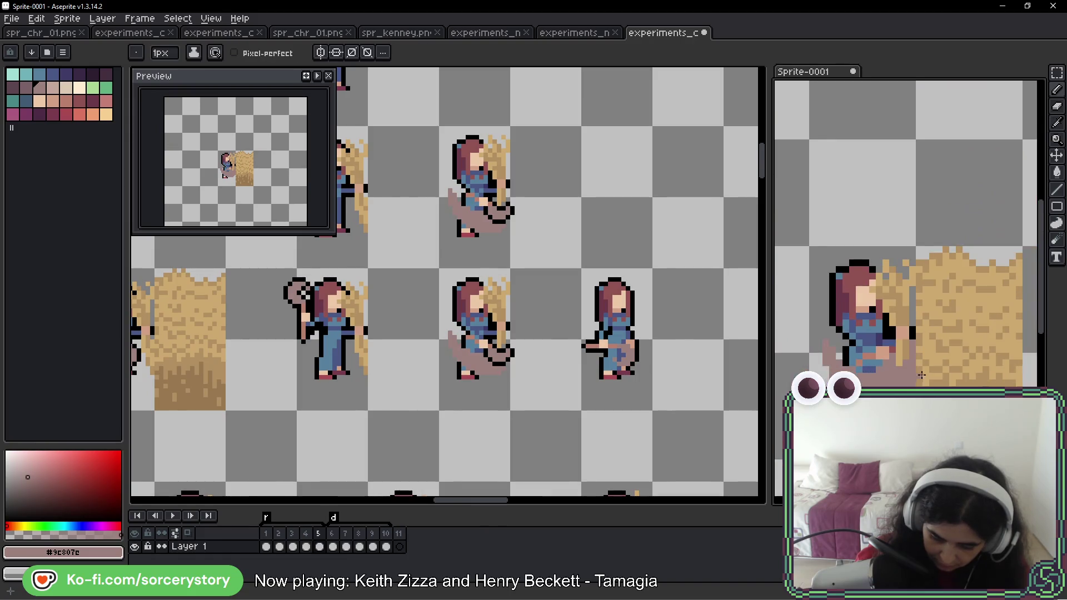
scroll(890, 360, "up", 2)
left_click(855, 361, "alt")
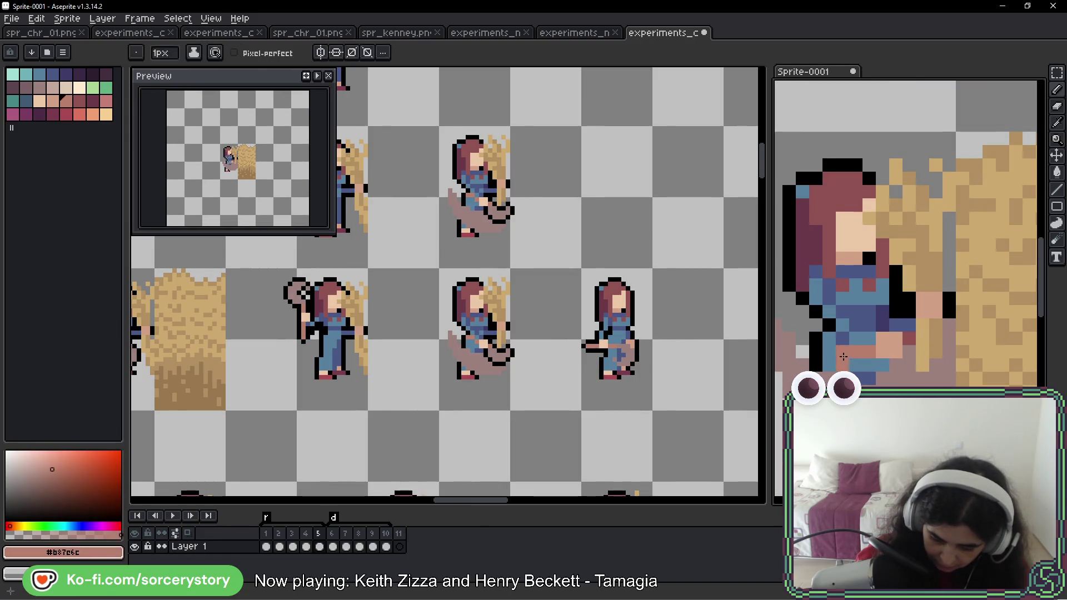
left_click(861, 364, "alt")
scroll(906, 375, "down", 4)
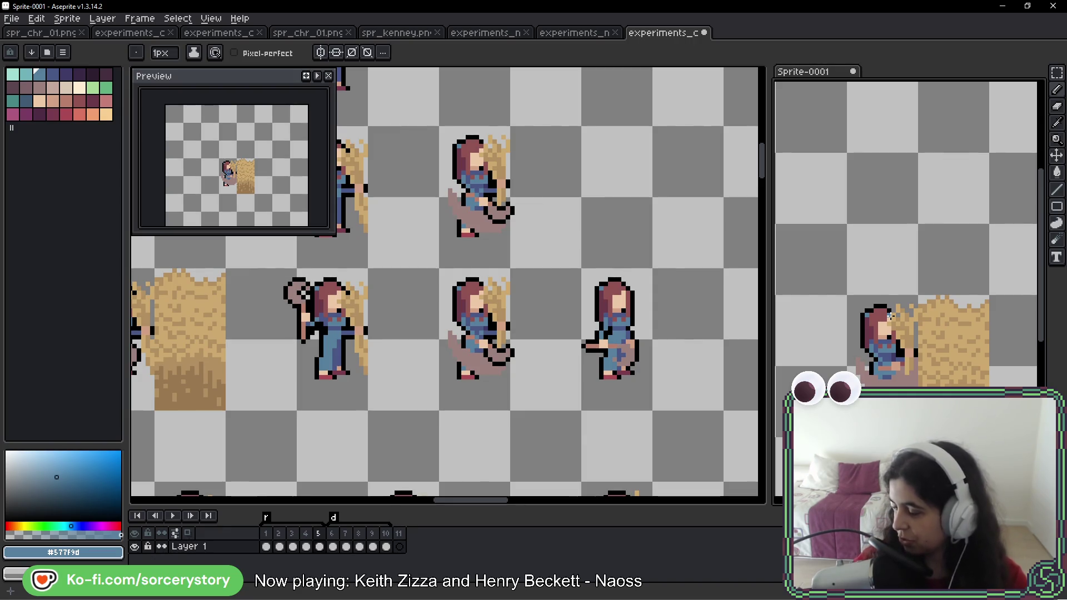
- Repaint a dark red pixel salmon #b87c6c on the Sprite-0001 farmer
scroll(895, 334, "up", 4)
left_click(908, 378, "alt")
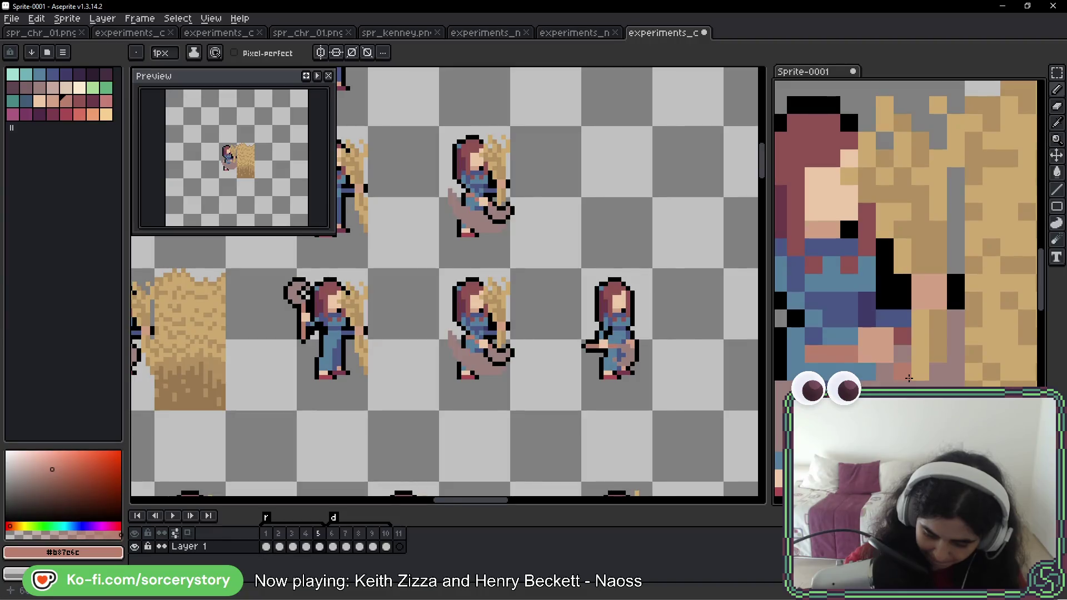
left_click(909, 335)
scroll(909, 336, "down", 3)
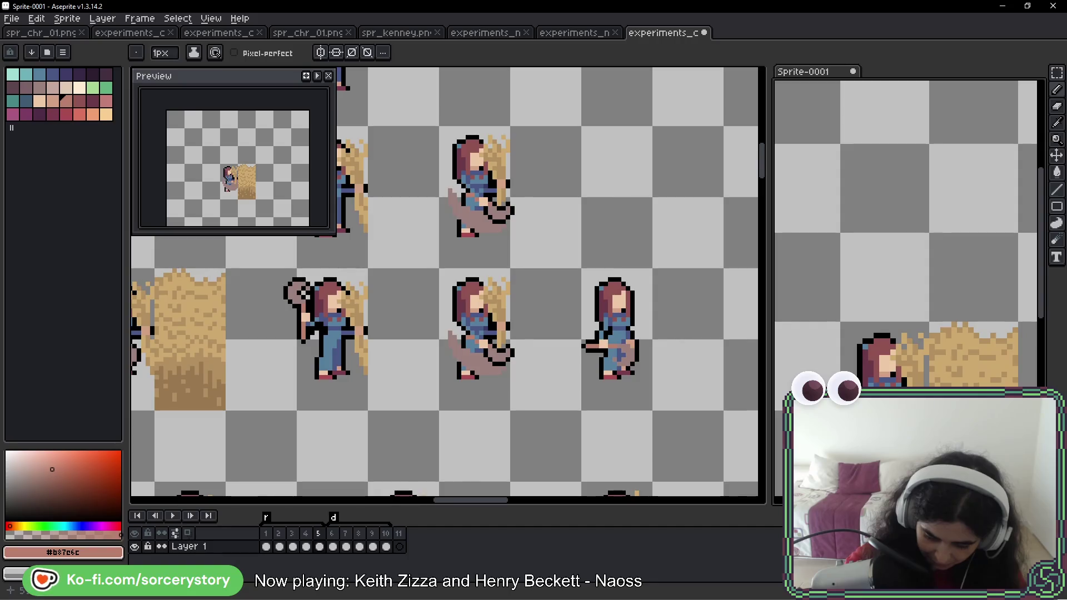
left_click_drag(918, 430, 903, 363)
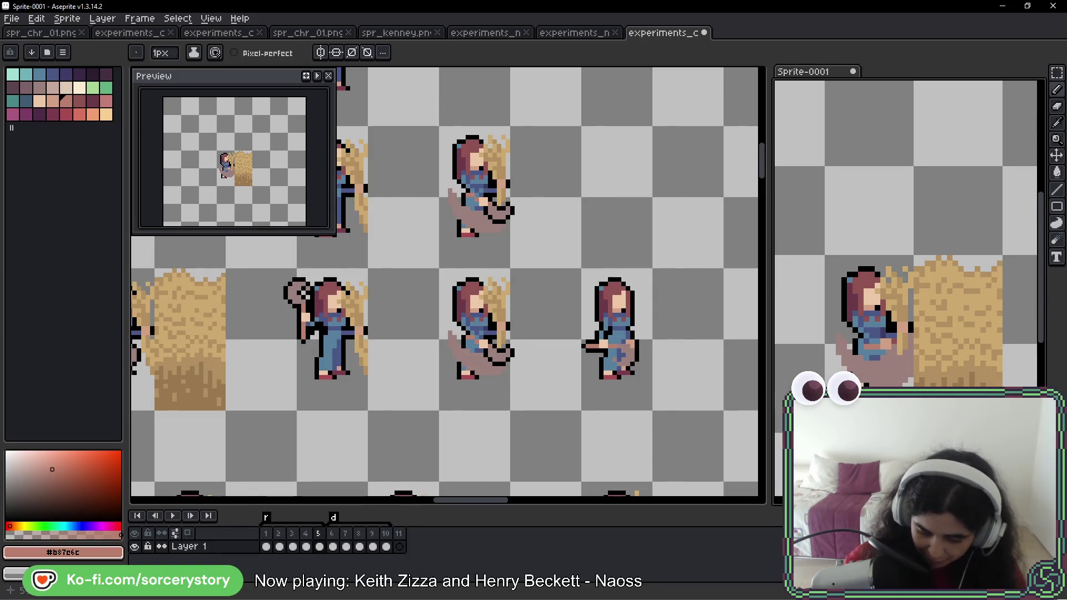
scroll(507, 345, "up", 1)
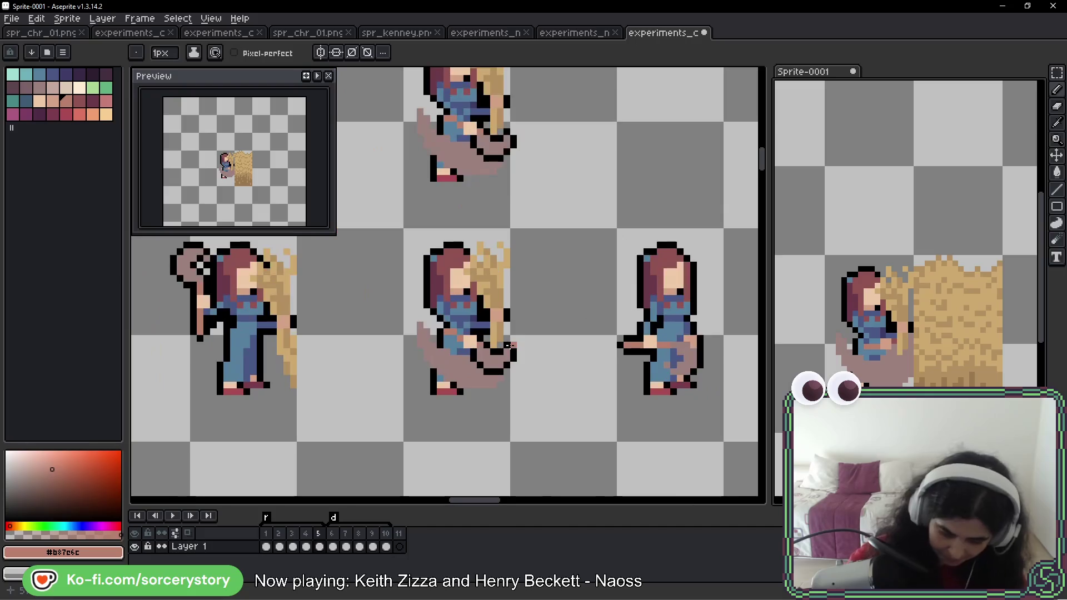
- Replace the old middle farmer on the sheet with the revised one from Sprite-0001
left_click(511, 340)
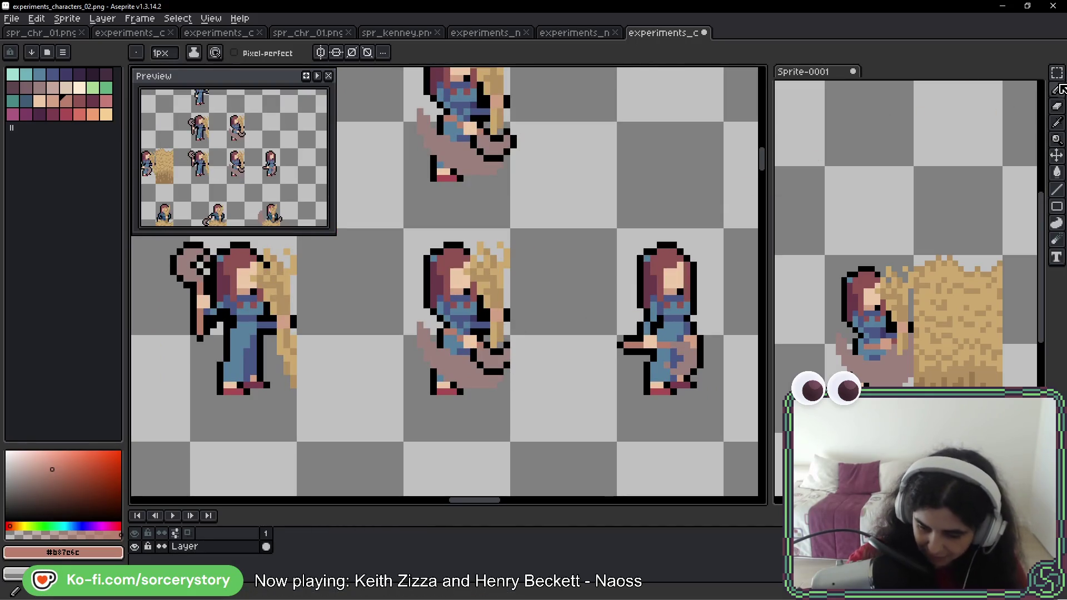
left_click(1057, 73)
left_click_drag(472, 231, 503, 436)
key("ctrl+x")
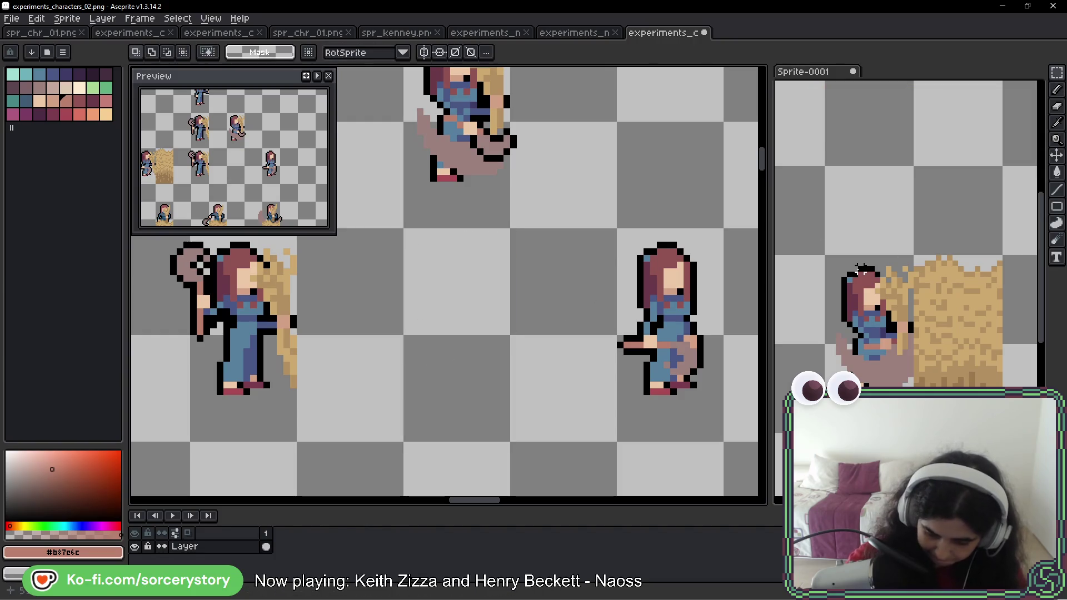
left_click(802, 71)
key("ctrl+v")
left_click(447, 339)
key("ctrl+v")
left_click_drag(444, 311, 497, 358)
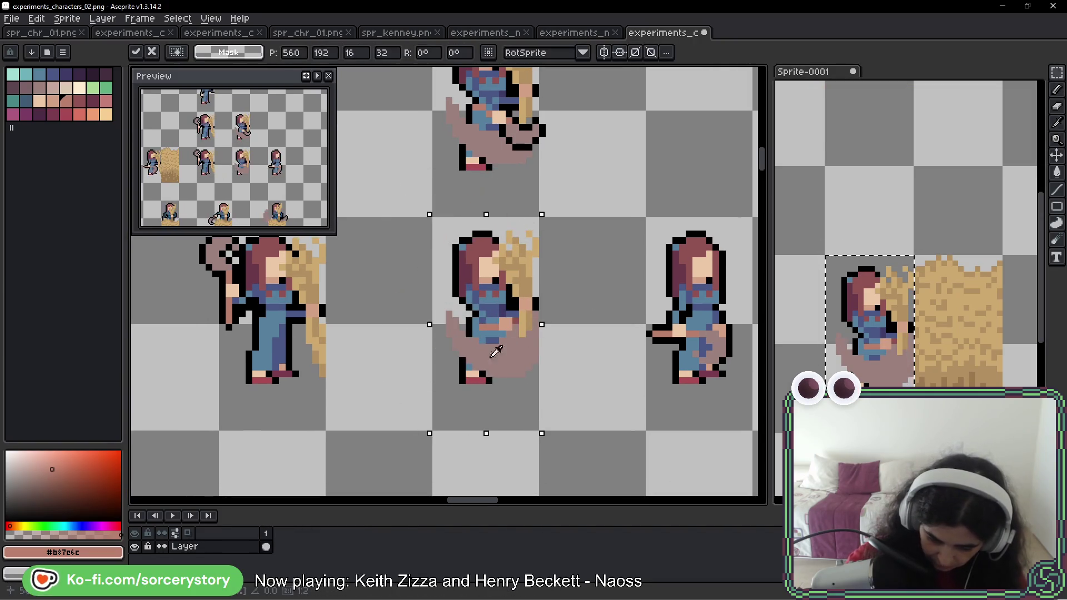
left_click(542, 360)
- Draw black outline along the shadow edge and erase the stray pink shadow pixels
scroll(569, 360, "up", 3)
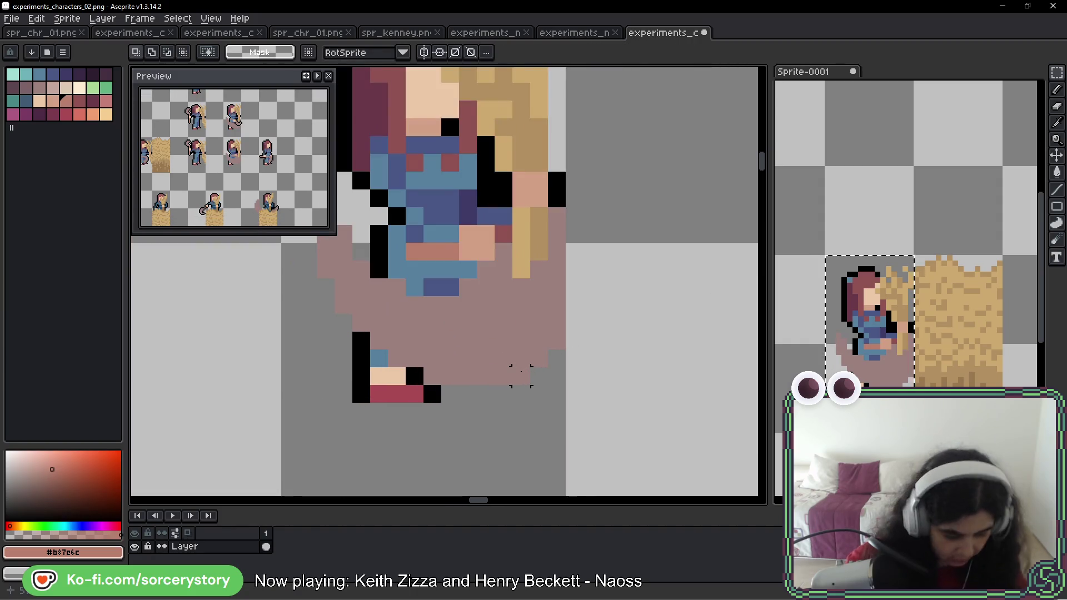
key("b")
left_click(414, 375, "alt")
mouse_move(432, 394)
left_mouse_down()
mouse_move(437, 376)
mouse_move(555, 374)
mouse_move(544, 360)
left_mouse_up()
right_click(556, 341)
right_click(521, 358)
right_click(557, 324)
right_click(539, 341)
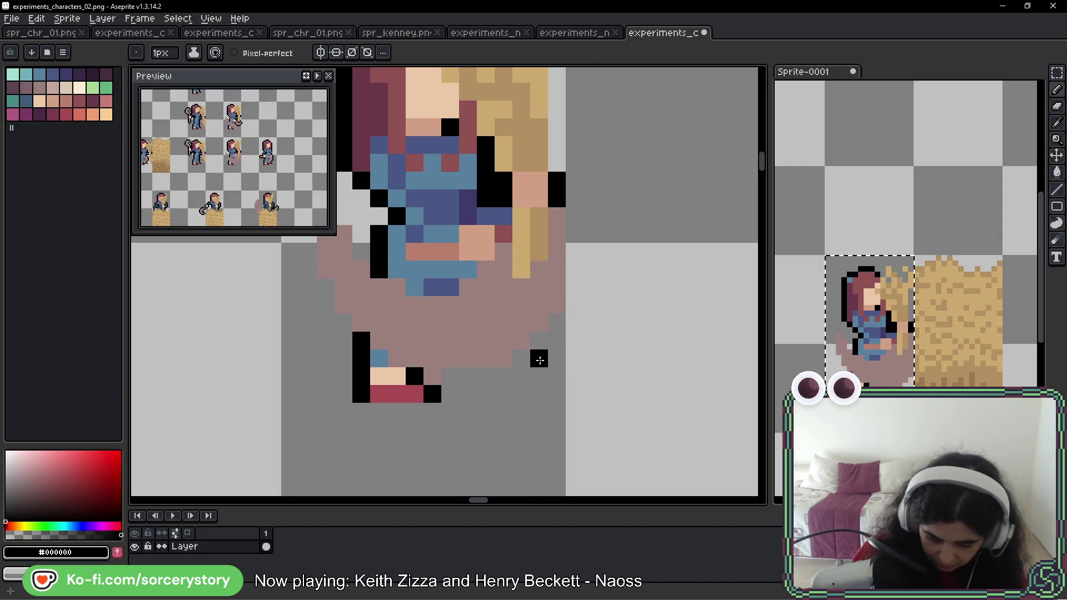
right_click(505, 360)
right_click(557, 308)
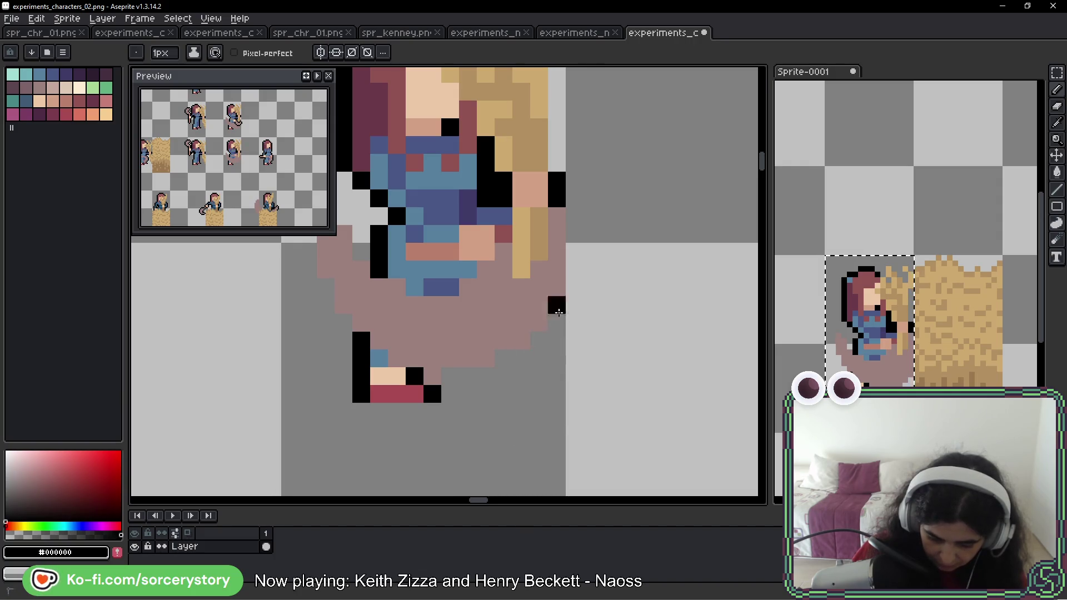
left_click(921, 374)
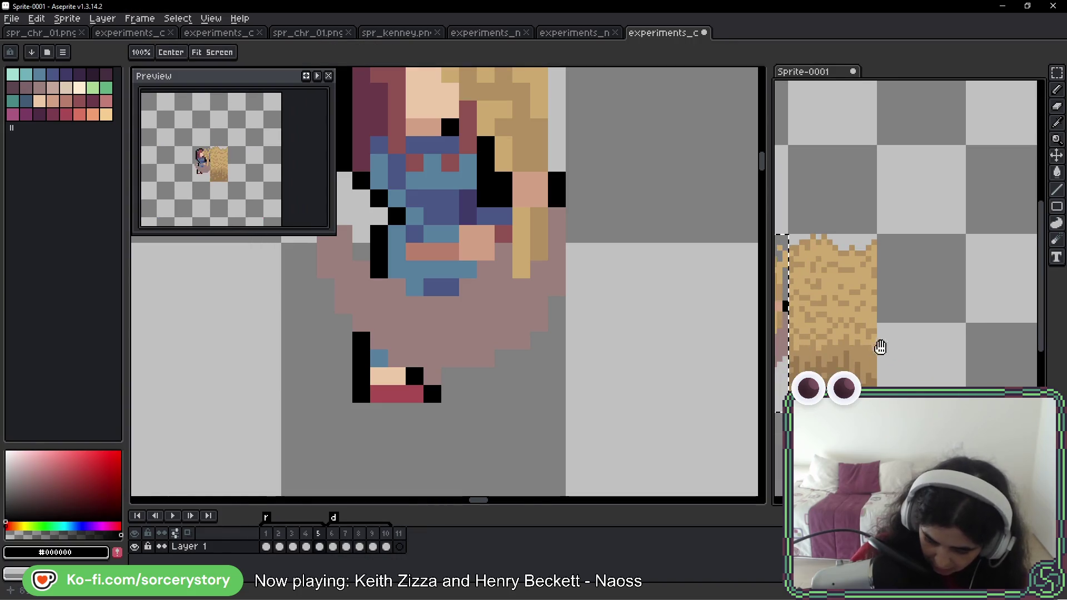
- Erase stray pink outline pixels along the diagonal edge and place one black outline pixel
scroll(956, 310, "up", 4)
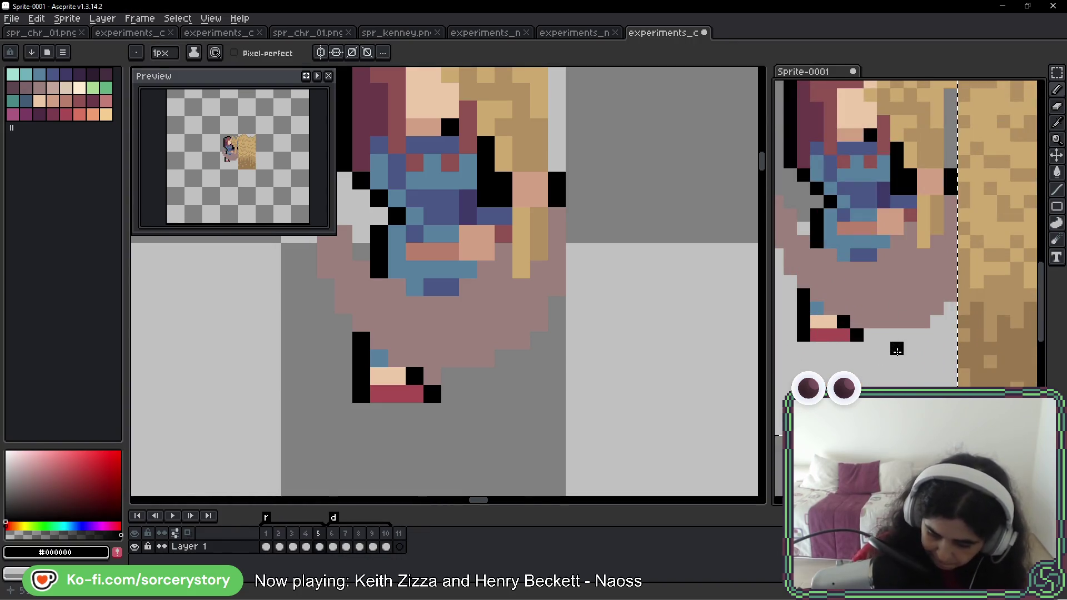
right_click(943, 296)
right_click(924, 309)
left_click(910, 321)
right_click(909, 321)
left_click(895, 323)
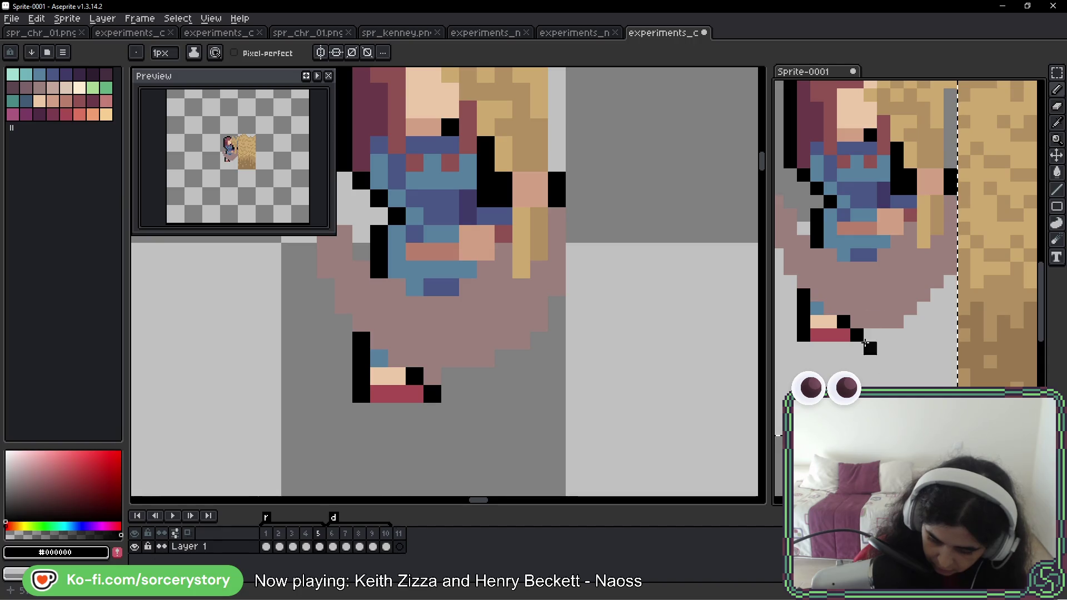
left_click(926, 305)
right_click(924, 307)
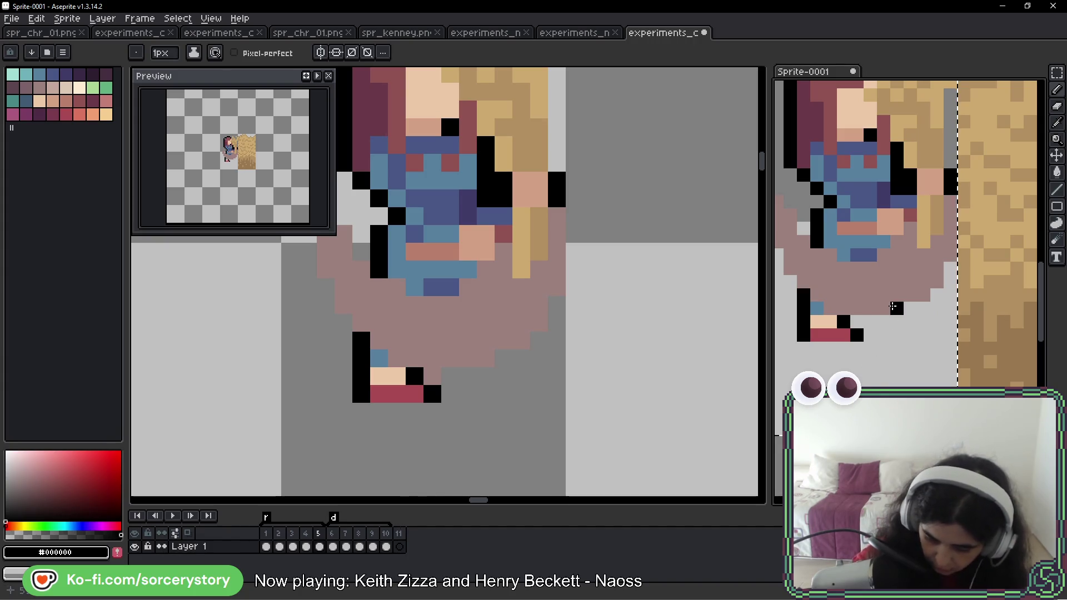
scroll(324, 410, "down", 3)
scroll(372, 376, "up", 2)
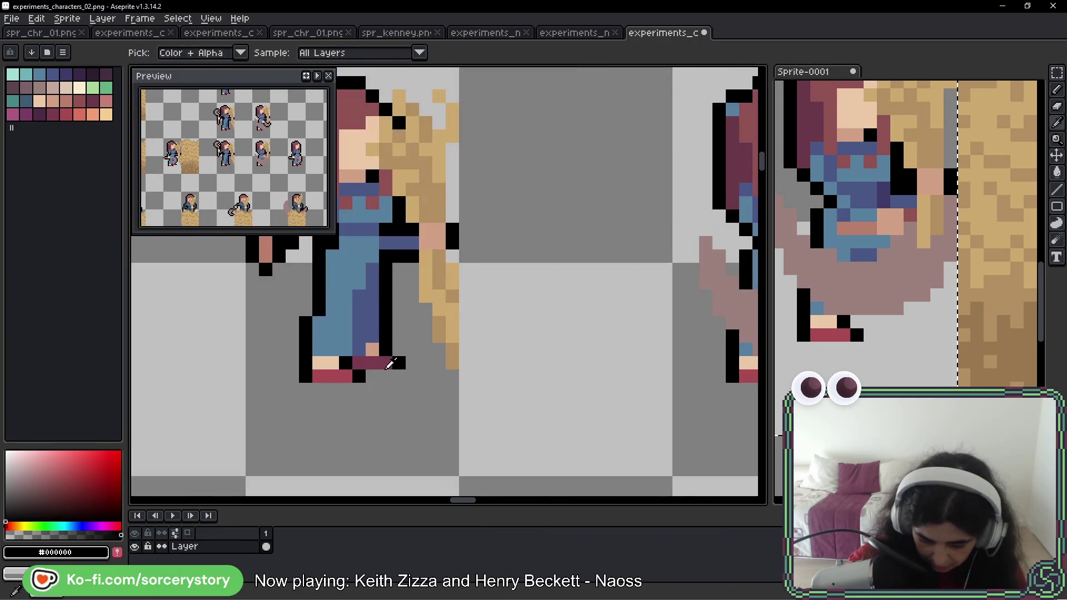
- Extend the farmer's back shoe on the sheet with maroon pixels capped by black
left_click(393, 362, "alt")
left_click_drag(652, 373, 539, 372)
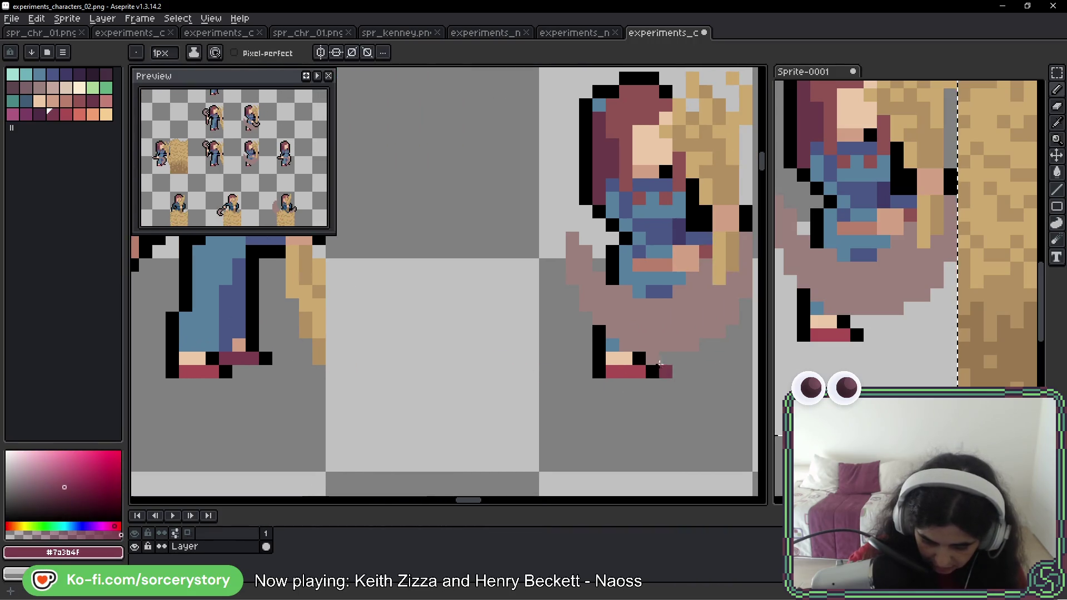
left_click_drag(656, 361, 680, 358)
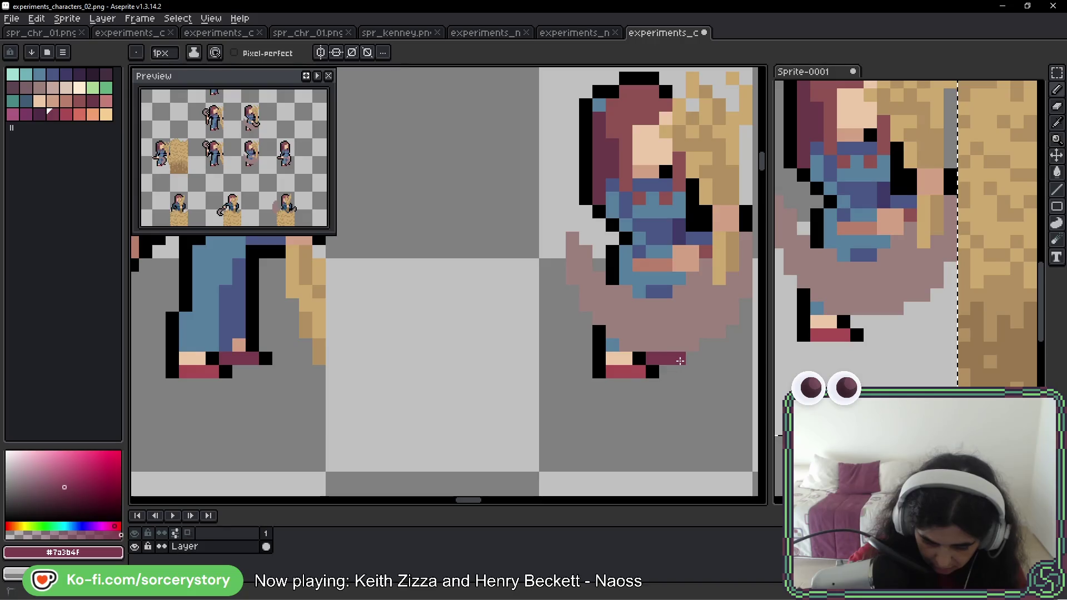
left_click(653, 370, "alt")
left_click(692, 359)
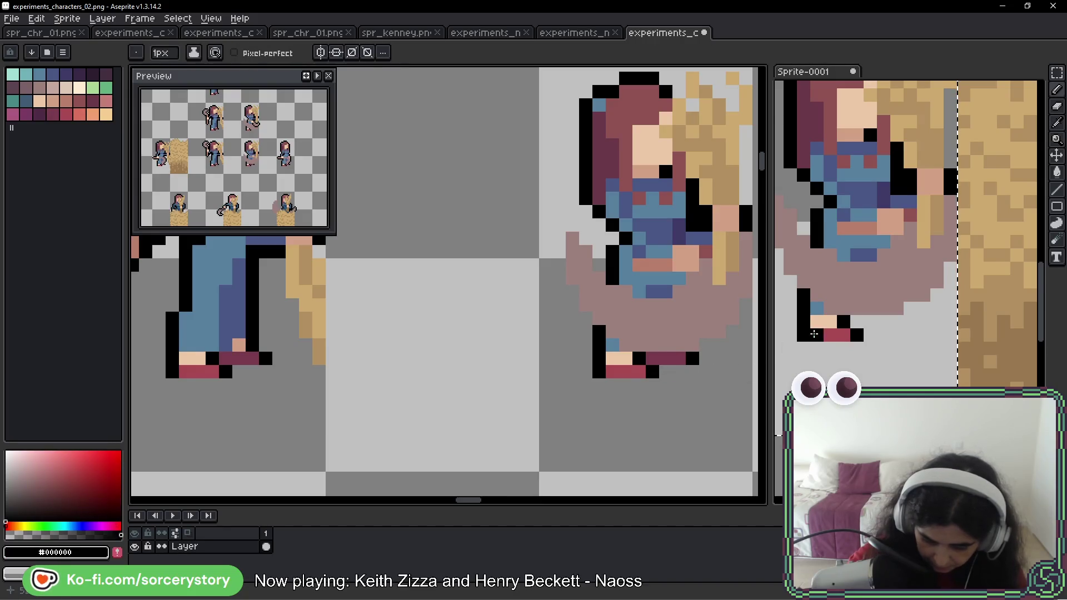
- Add the same maroon shoe extension with a black cap in Sprite-0001, then deselect
scroll(820, 328, "up", 2)
left_click(655, 358, "alt")
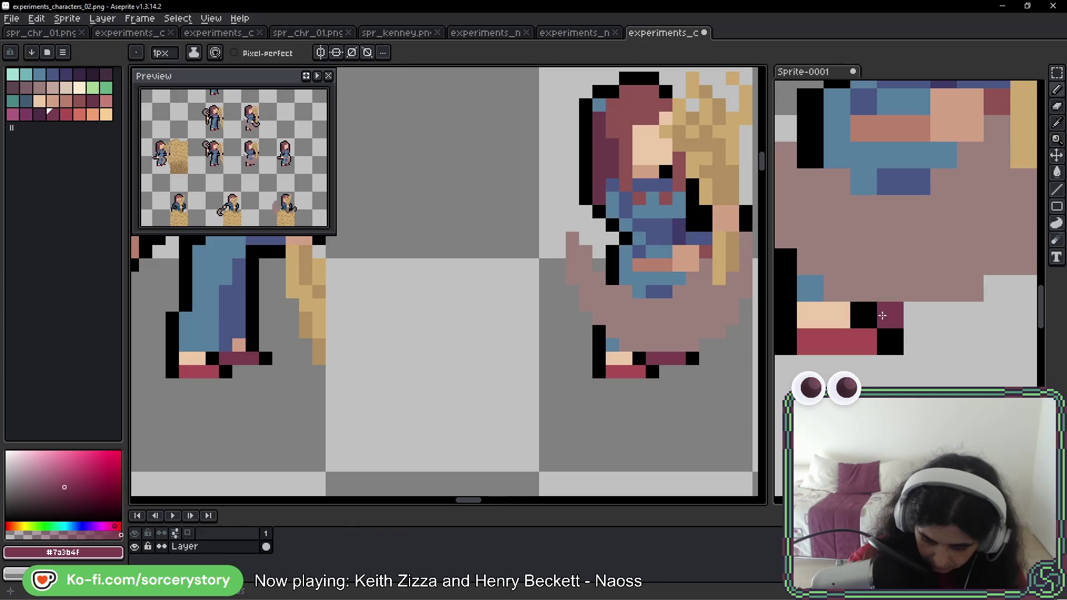
left_click(889, 315)
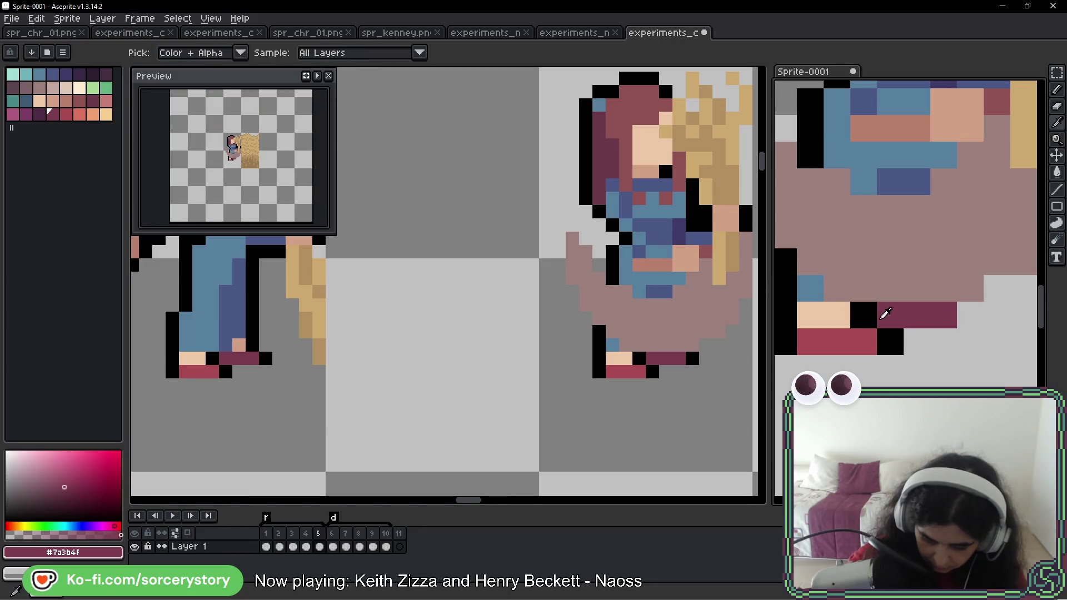
left_click(863, 315, "alt")
left_click(973, 318)
scroll(972, 318, "down", 4)
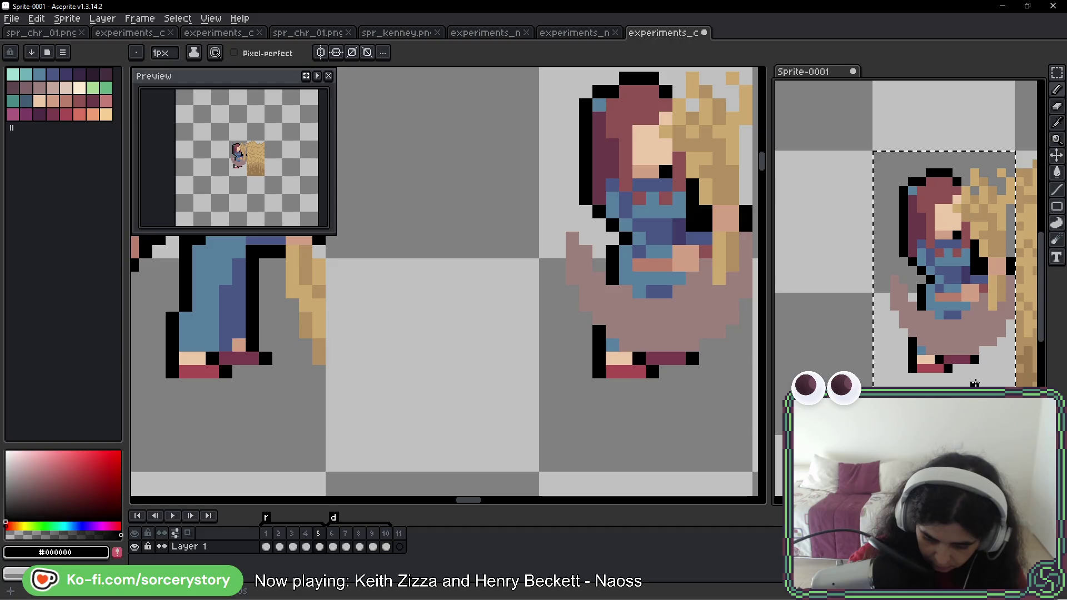
mouse_move(952, 362)
left_mouse_down()
mouse_move(867, 383)
mouse_move(937, 336)
left_mouse_up()
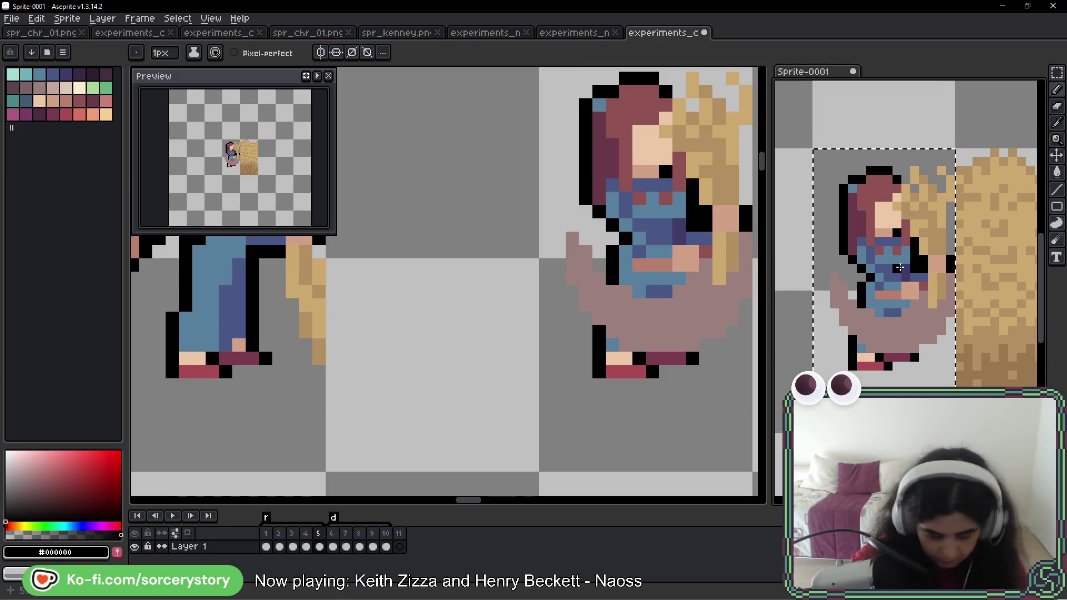
key("ctrl+d")
mouse_move(571, 270)
left_mouse_down()
mouse_move(604, 282)
mouse_move(512, 285)
left_mouse_up()
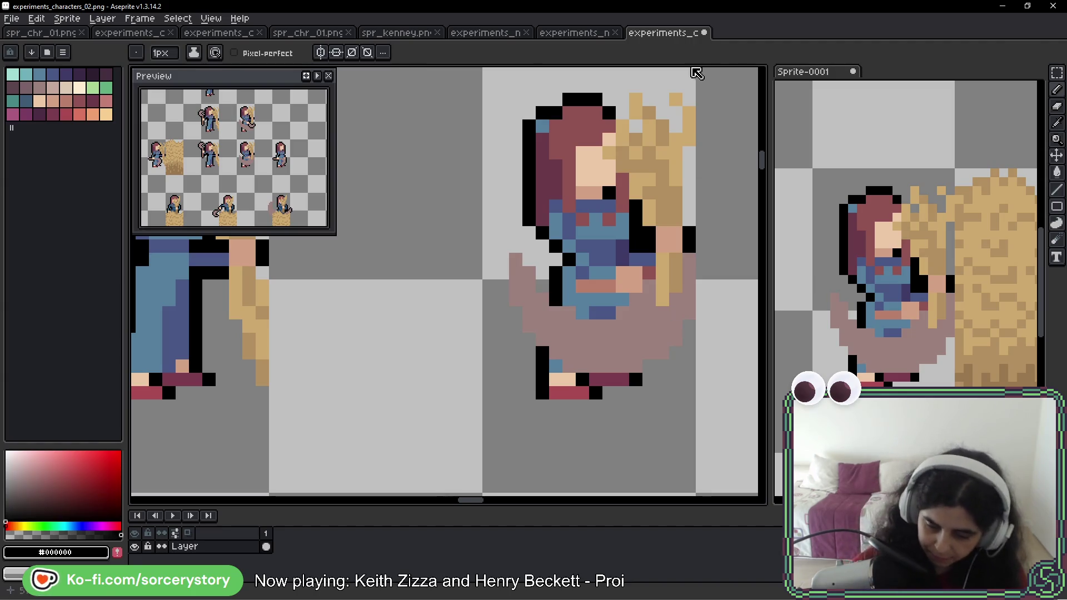
scroll(697, 194, "down", 1)
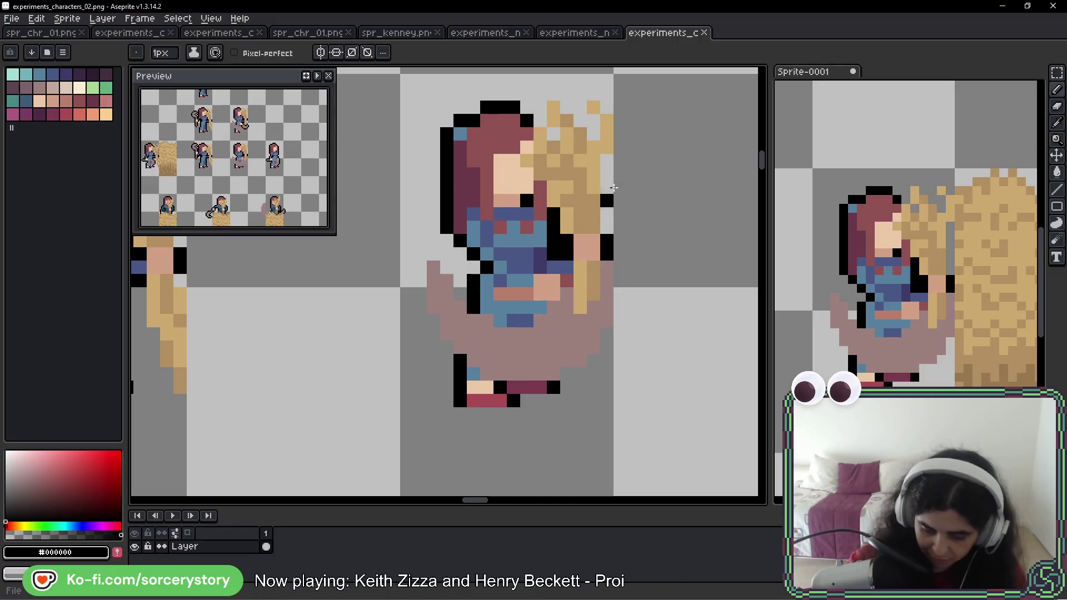
scroll(622, 179, "down", 1)
scroll(854, 250, "down", 1)
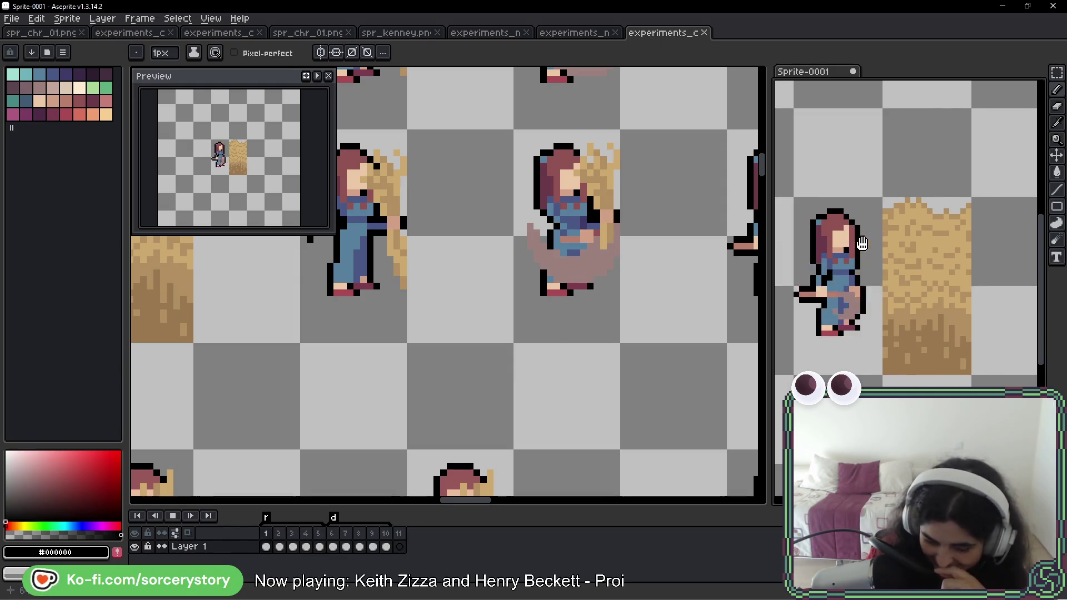
scroll(651, 294, "down", 1)
scroll(651, 294, "down", 3)
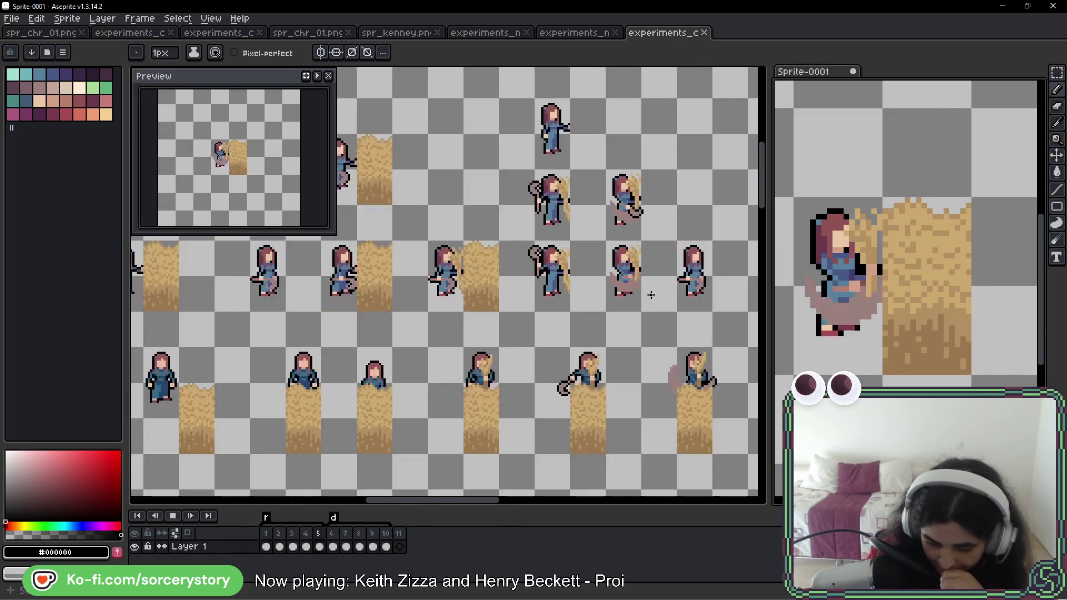
mouse_move(488, 316)
left_mouse_down()
mouse_move(452, 298)
mouse_move(433, 261)
mouse_move(430, 197)
left_mouse_up()
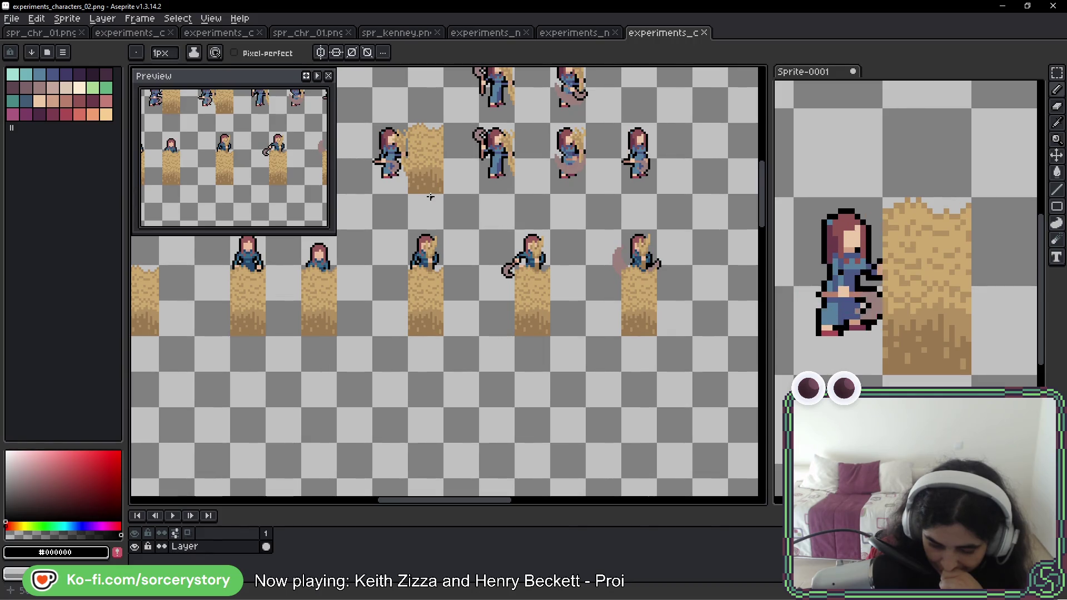
left_click_drag(430, 197, 662, 225)
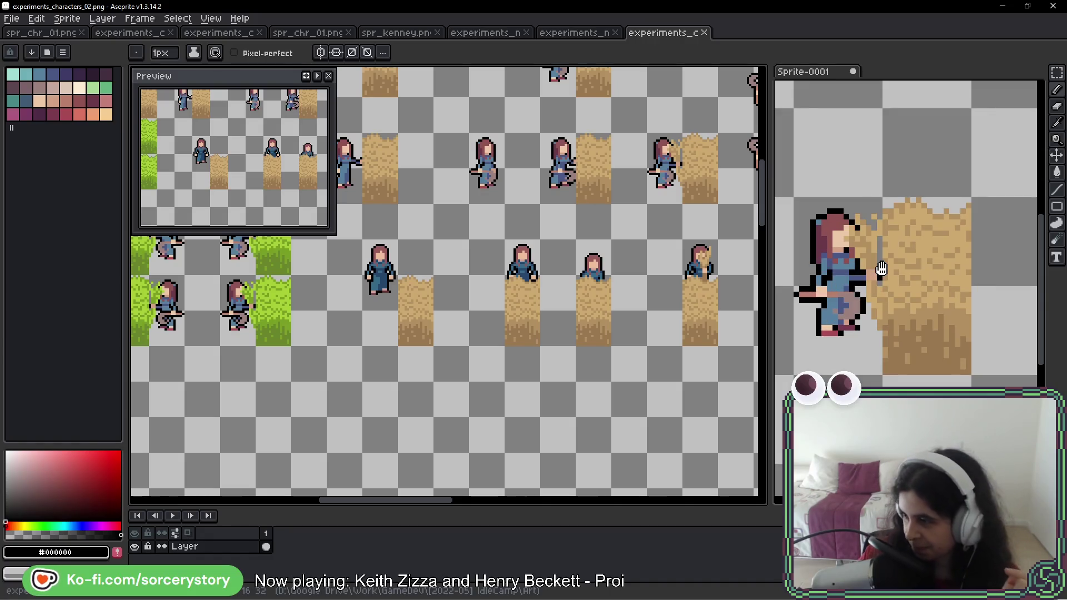
key("Return")
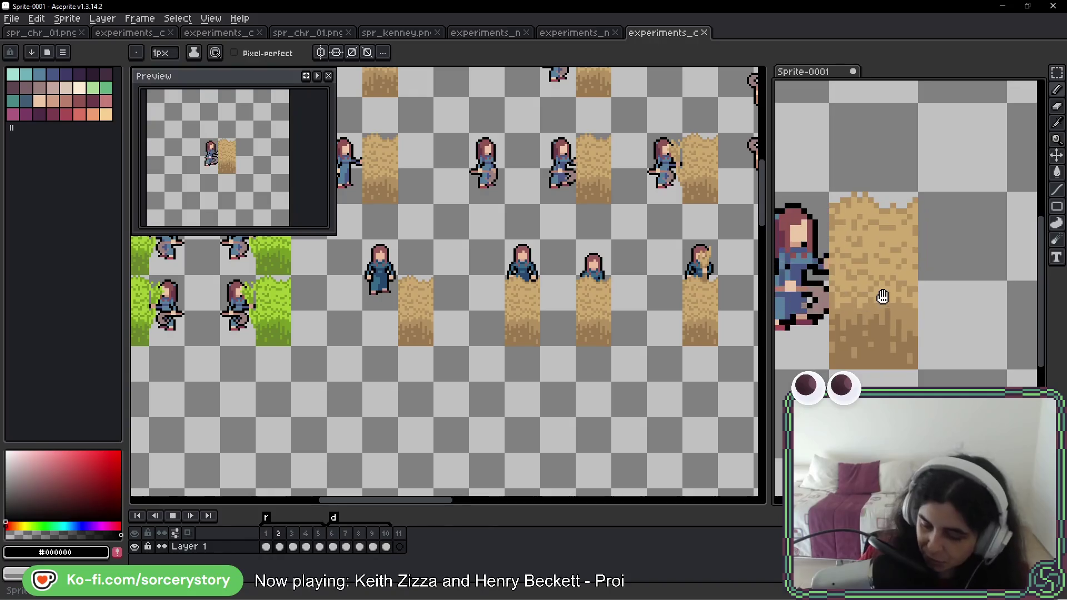
scroll(893, 305, "down", 2)
scroll(901, 288, "up", 1)
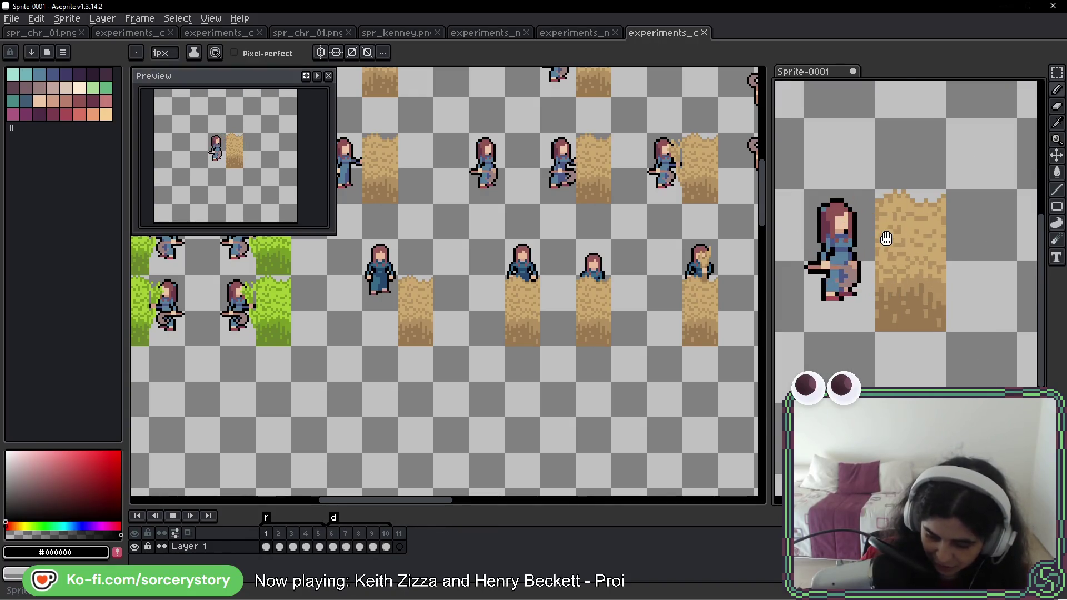
key("Return")
key("Return")
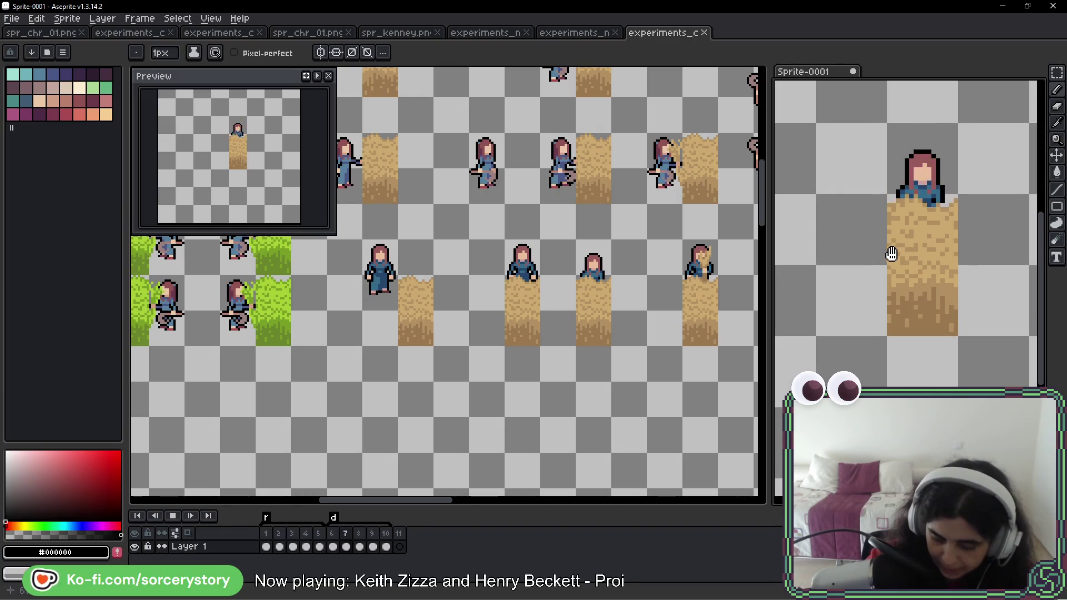
key("Return")
key("Right")
key("Right")
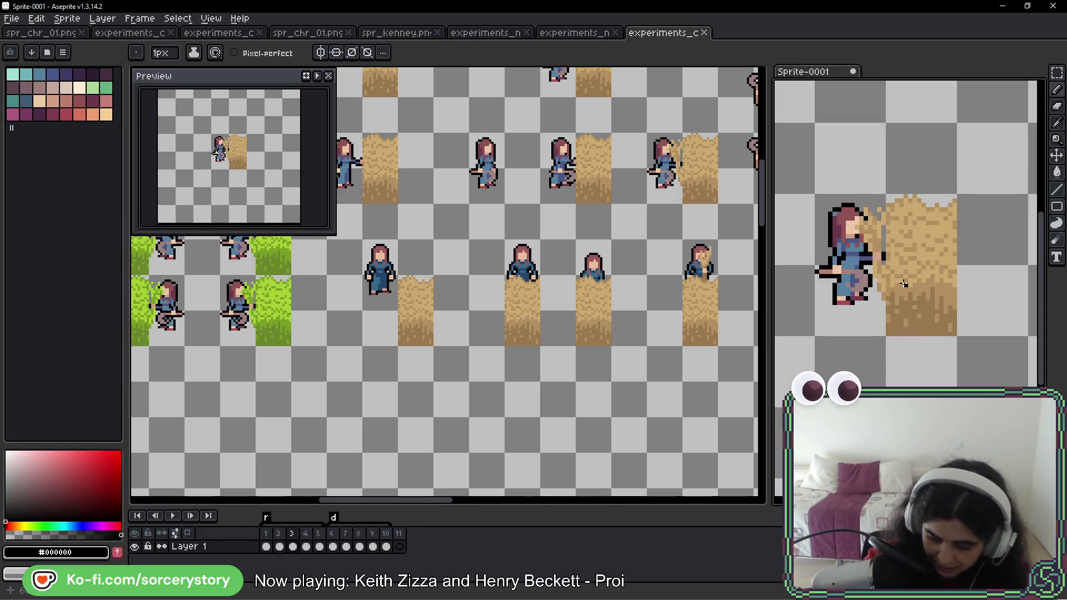
scroll(840, 274, "up", 5)
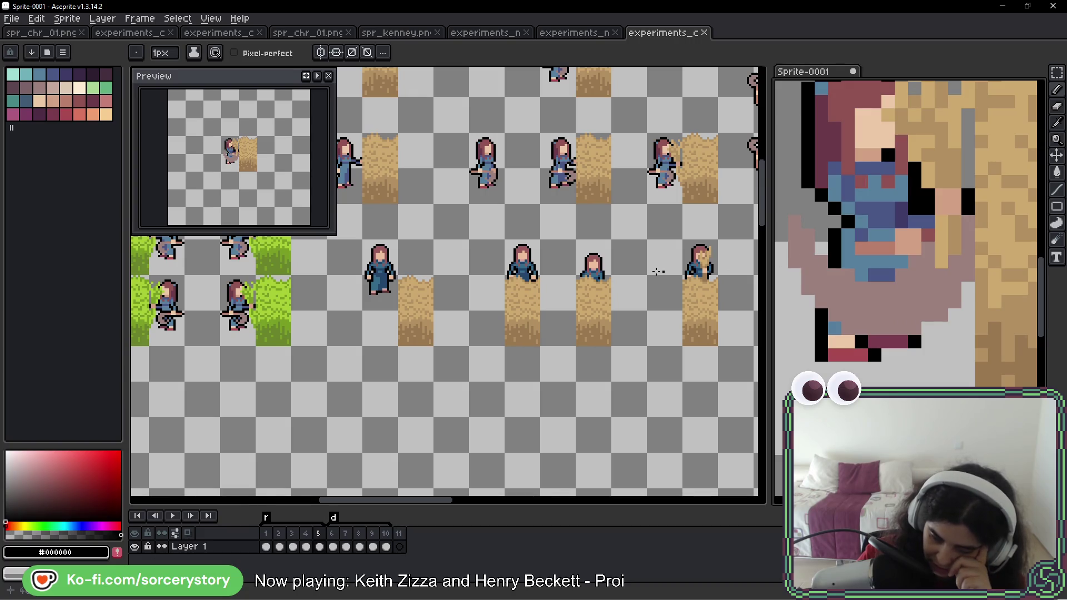
scroll(409, 281, "right", 5)
scroll(543, 234, "up", 2)
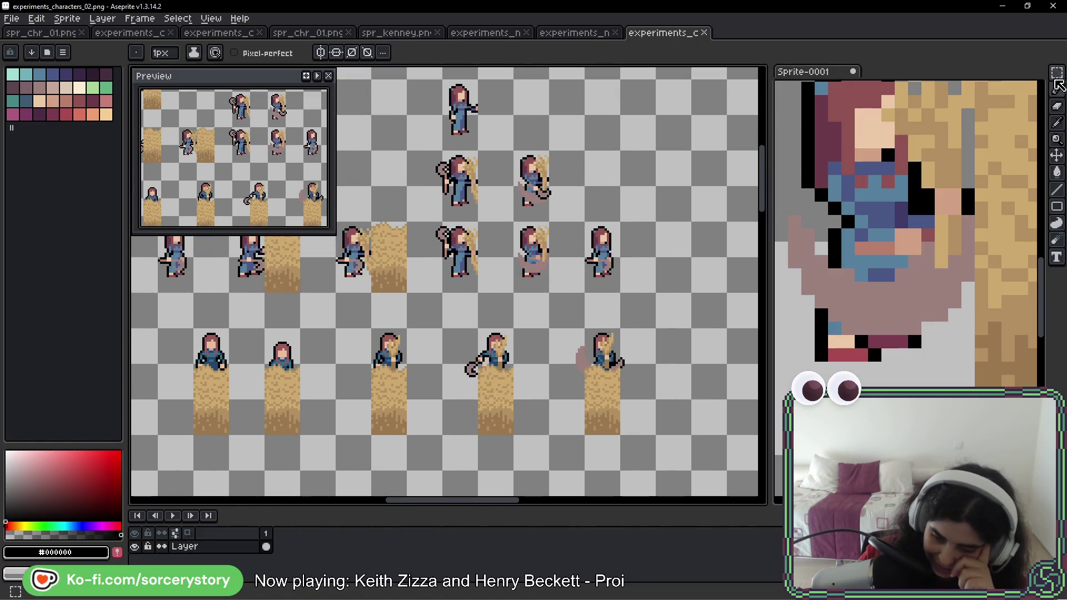
- Move the two selected character frames up two cells and deselect
left_click(1057, 73)
scroll(524, 191, "up", 3)
left_click_drag(474, 166, 594, 400)
mouse_move(531, 389)
left_mouse_down()
mouse_move(549, 269)
mouse_move(547, 403)
left_mouse_up()
key("Return")
key("ctrl+d")
- Try moving the lower-left farmer into the middle cell, then undo it
left_click_drag(454, 411, 459, 383)
scroll(400, 346, "up", 2)
mouse_move(400, 346)
left_mouse_down()
mouse_move(428, 389)
mouse_move(410, 353)
mouse_move(612, 364)
mouse_move(494, 384)
left_mouse_up()
key("ctrl+z")
key("ctrl+d")
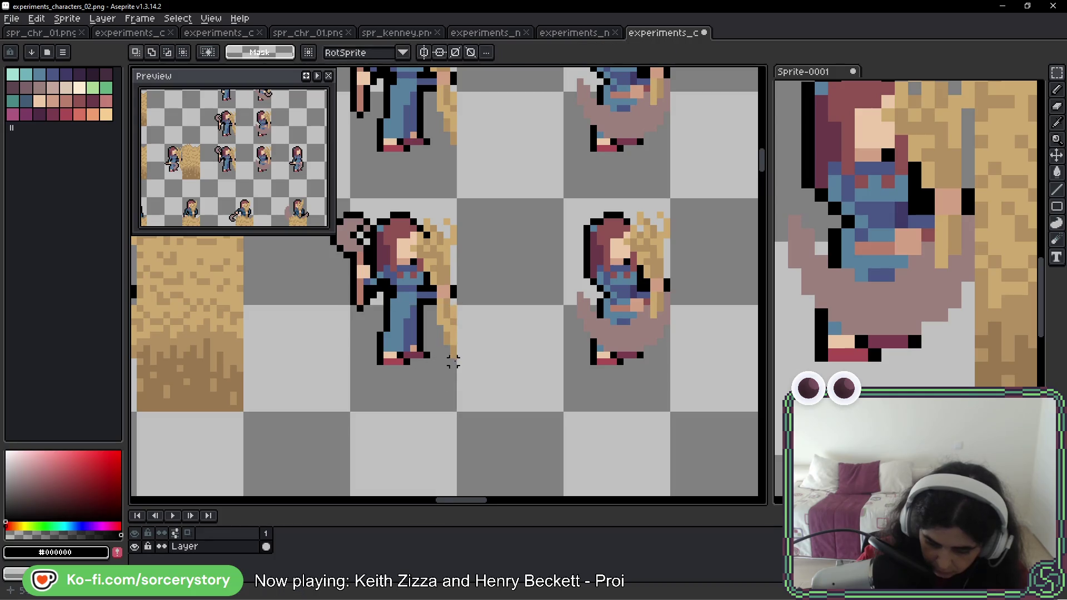
scroll(443, 361, "up", 2)
left_click_drag(704, 323, 534, 317)
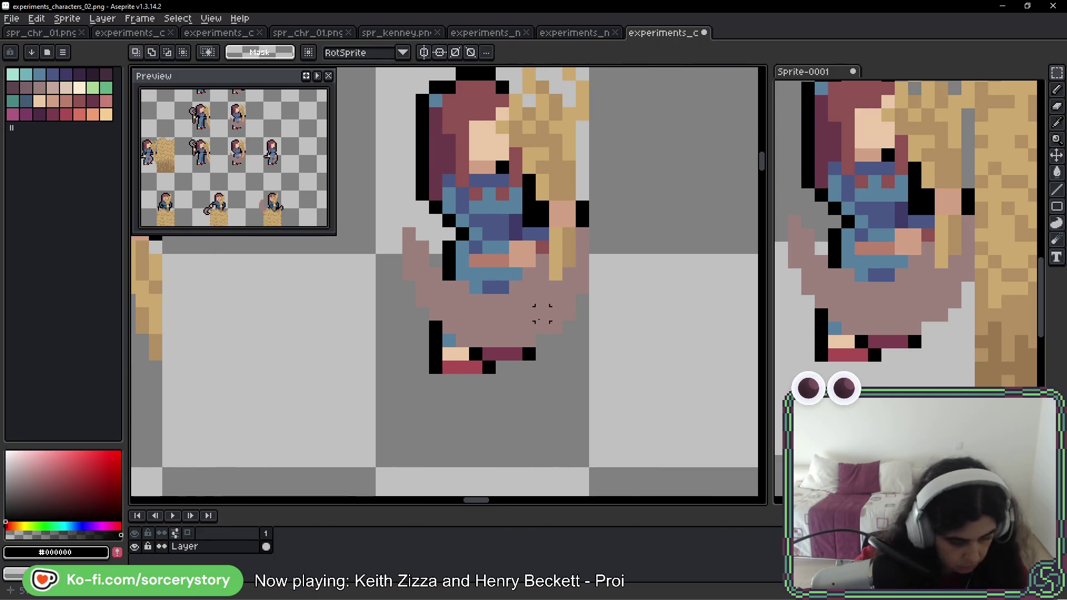
- Extend the mauve swoosh leftward and erase its lowest row above the feet
key("b")
left_click(539, 318)
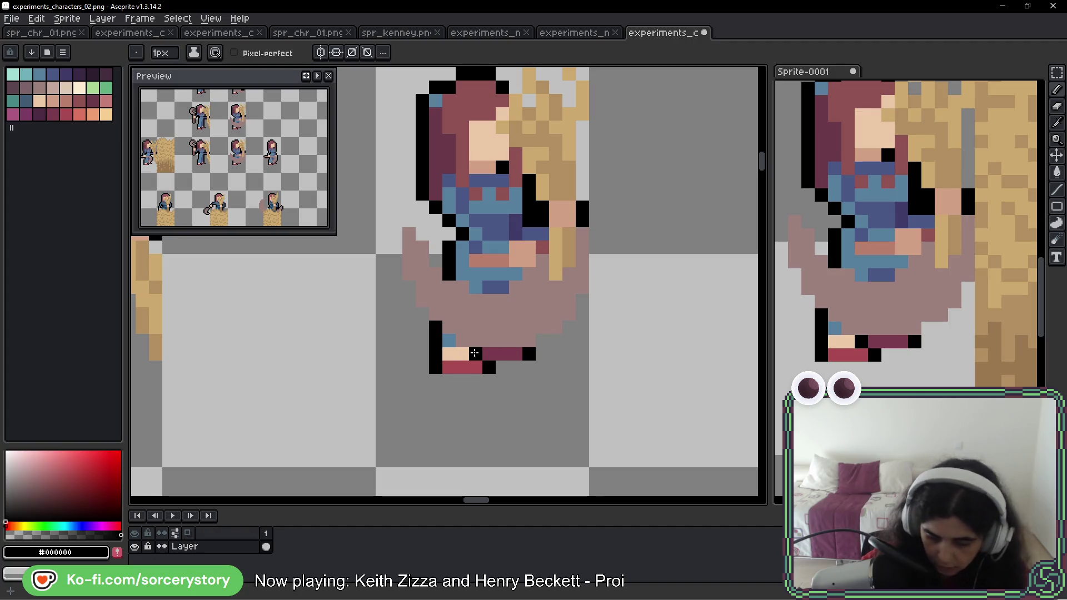
left_click(465, 305, "alt")
mouse_move(409, 233)
left_mouse_down()
mouse_move(396, 248)
mouse_move(442, 304)
left_mouse_up()
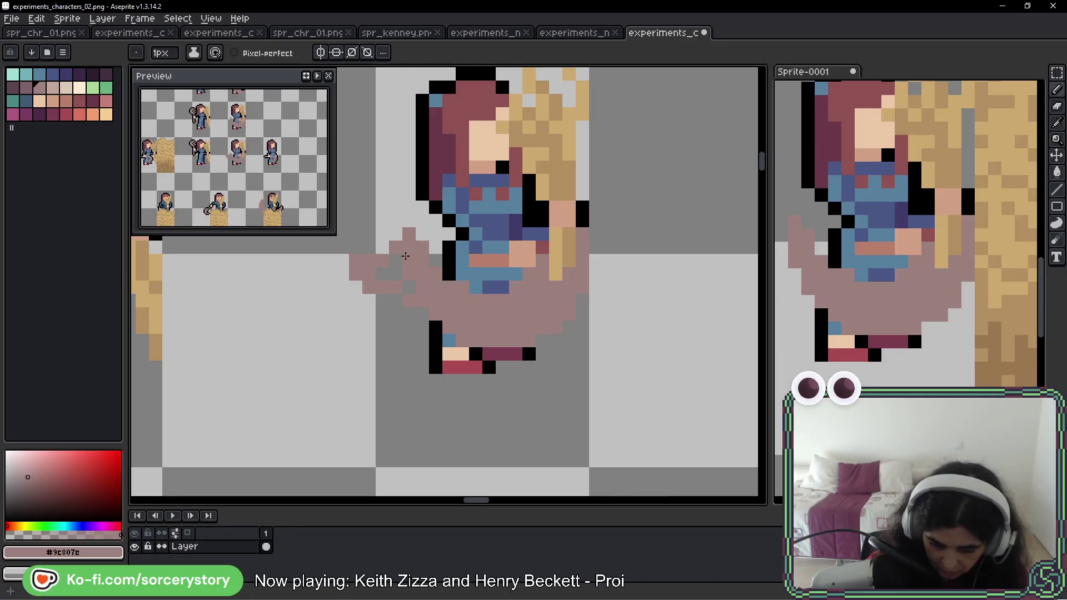
left_click_drag(338, 245, 451, 315)
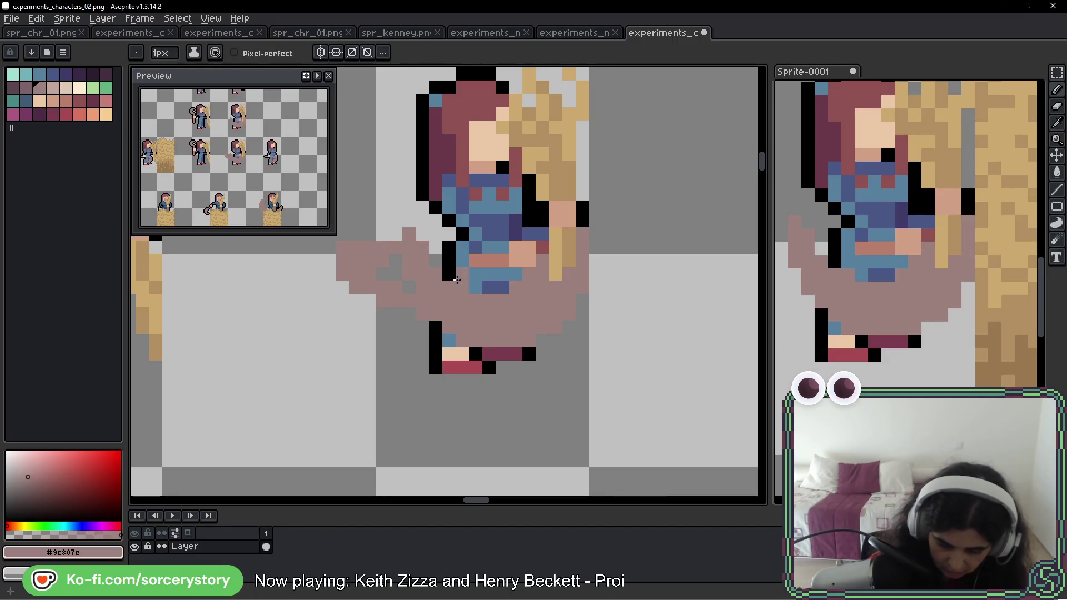
left_click_drag(454, 327, 583, 316)
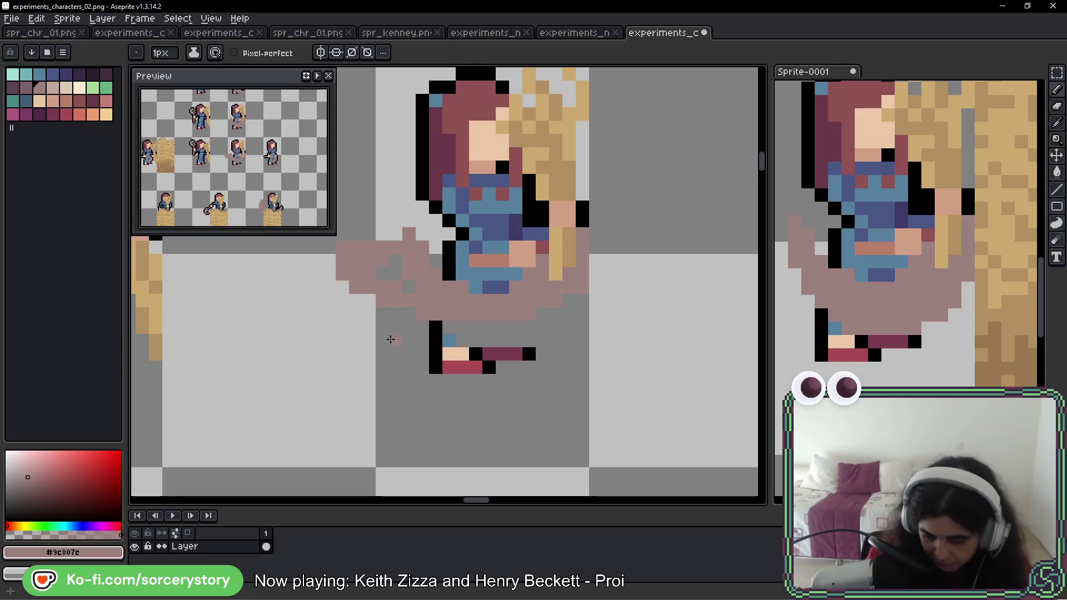
mouse_move(409, 234)
left_mouse_down()
mouse_move(431, 272)
mouse_move(407, 267)
mouse_move(417, 252)
mouse_move(371, 259)
mouse_move(370, 270)
mouse_move(370, 247)
left_mouse_up()
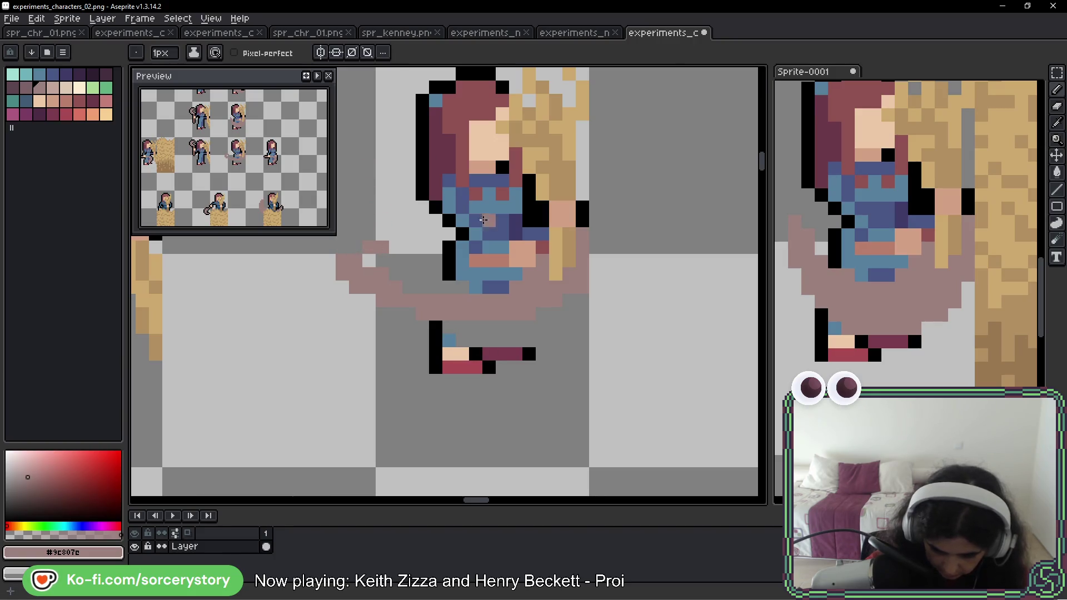
mouse_move(354, 271)
left_mouse_down()
mouse_move(371, 300)
mouse_move(403, 293)
left_mouse_up()
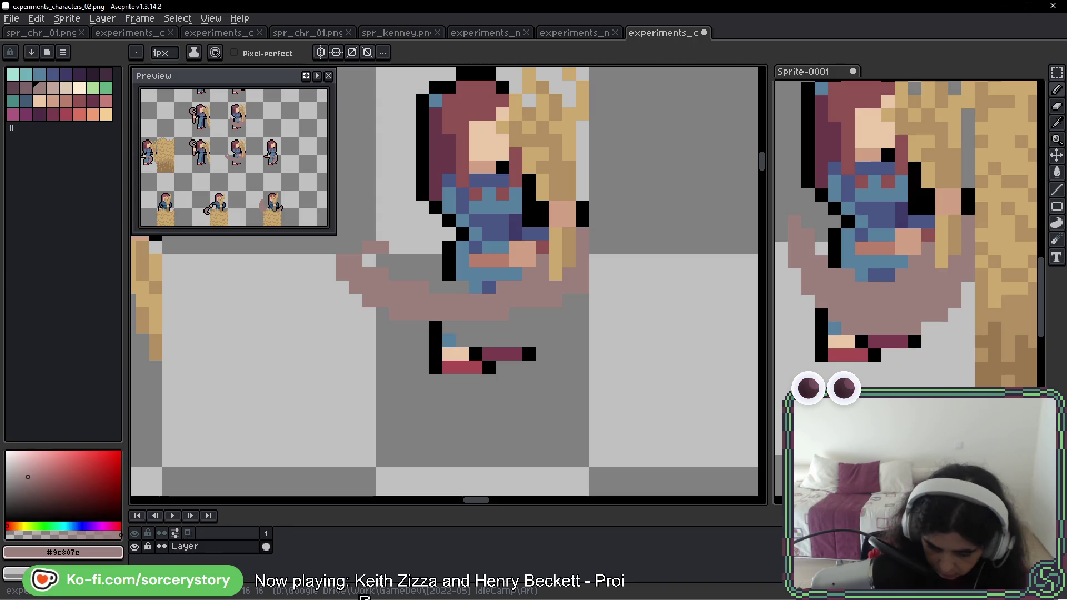
scroll(445, 456, "down", 3)
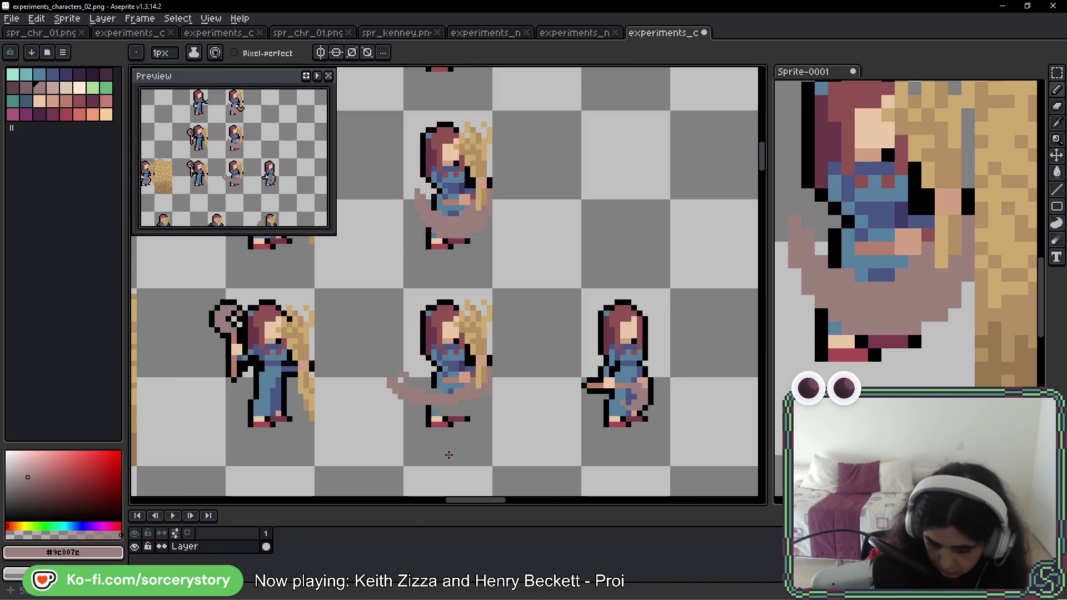
- Add a blue pixel below the torso with black outline pixels beside it
scroll(428, 420, "up", 3)
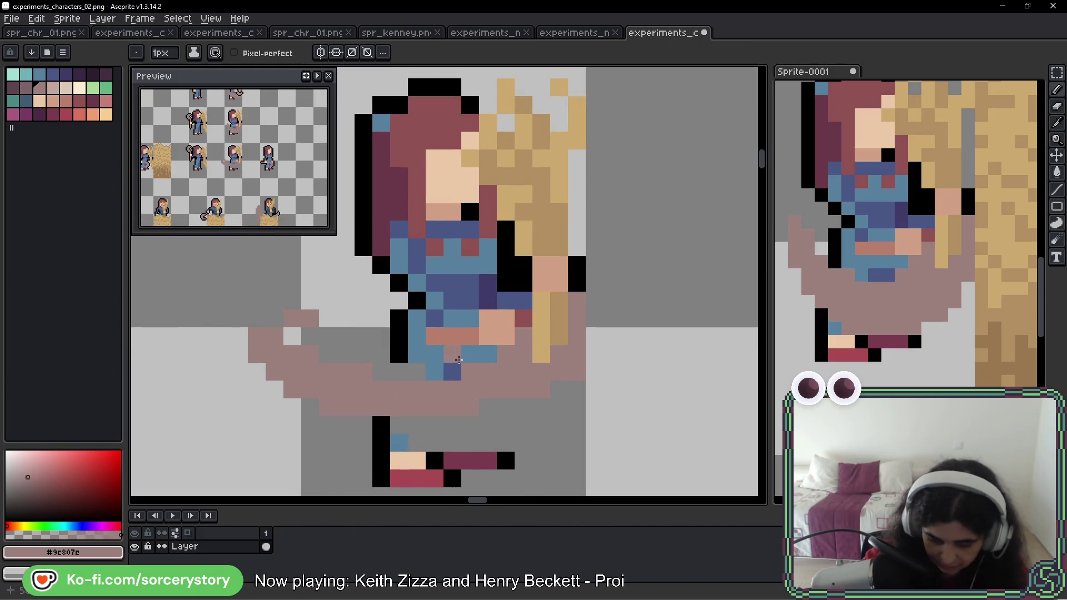
left_click(416, 356, "alt")
left_click(417, 371)
left_click(399, 355, "alt")
left_click(399, 371)
- Draw dark blue trouser pixels on the legs, undoing misplaced steel-blue and peach pixels
left_click(452, 368, "alt")
left_click(471, 425)
left_click(453, 425)
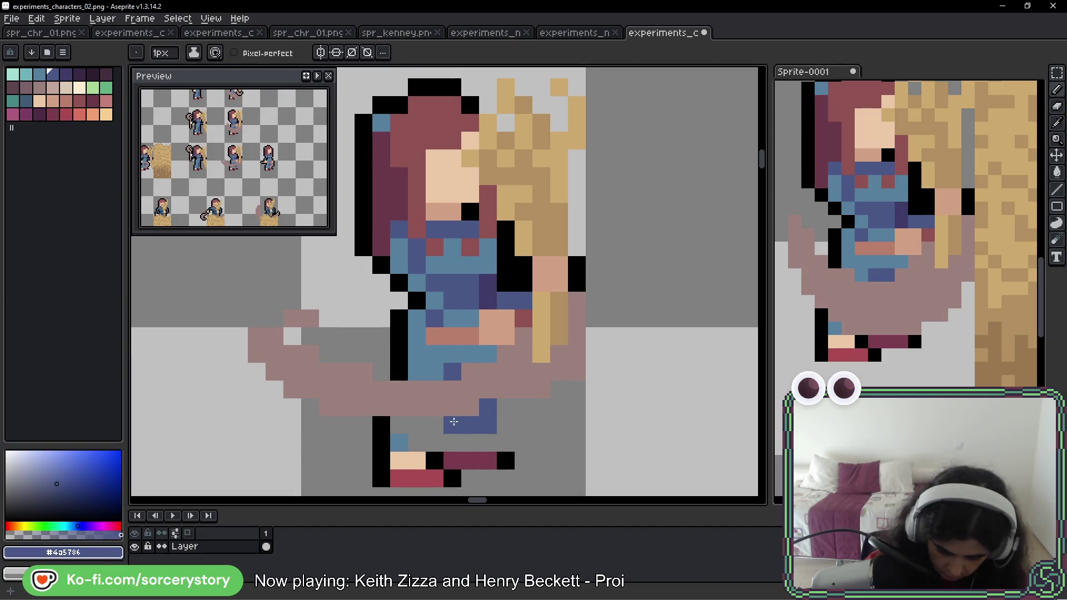
left_click(399, 443, "alt")
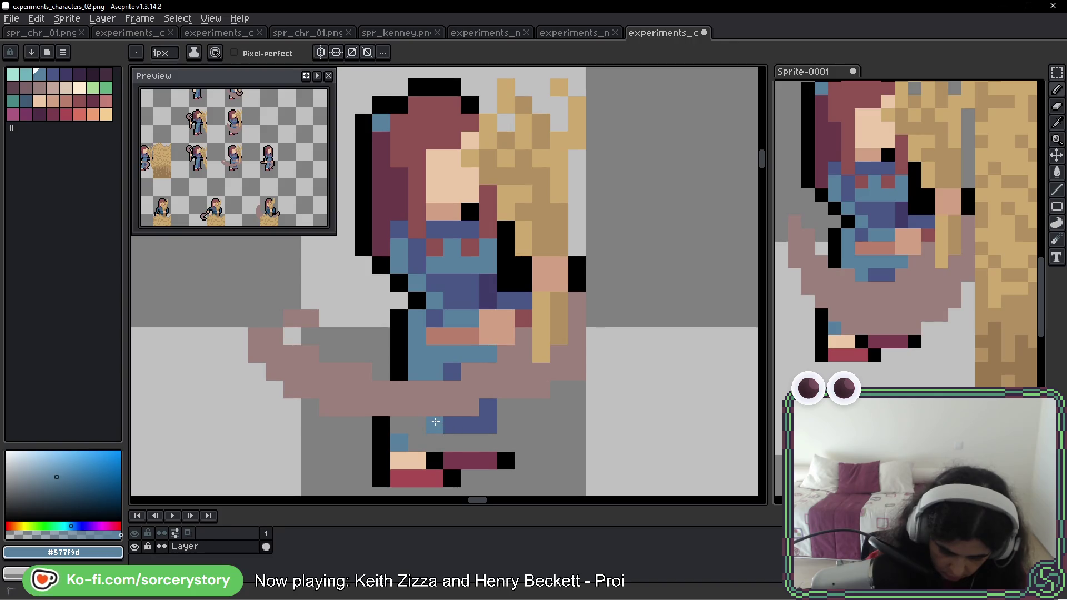
key("ctrl+z")
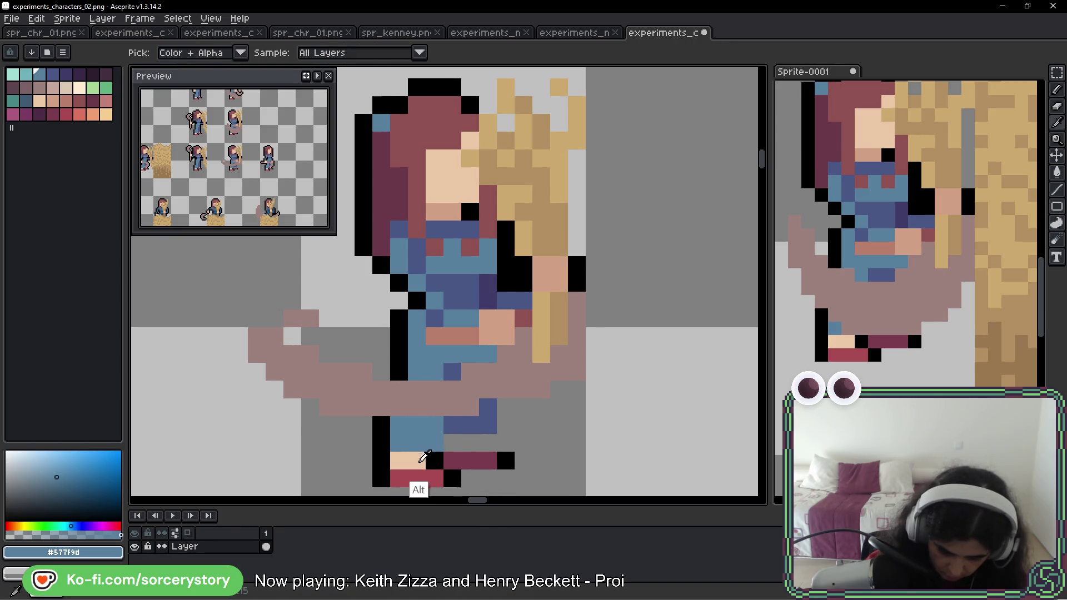
left_click(454, 211, "alt")
left_click(452, 407)
key("ctrl+z")
- Draw peach pixels at the feet and a black outline around the boot and up the leg
left_click(453, 443)
left_click(470, 443)
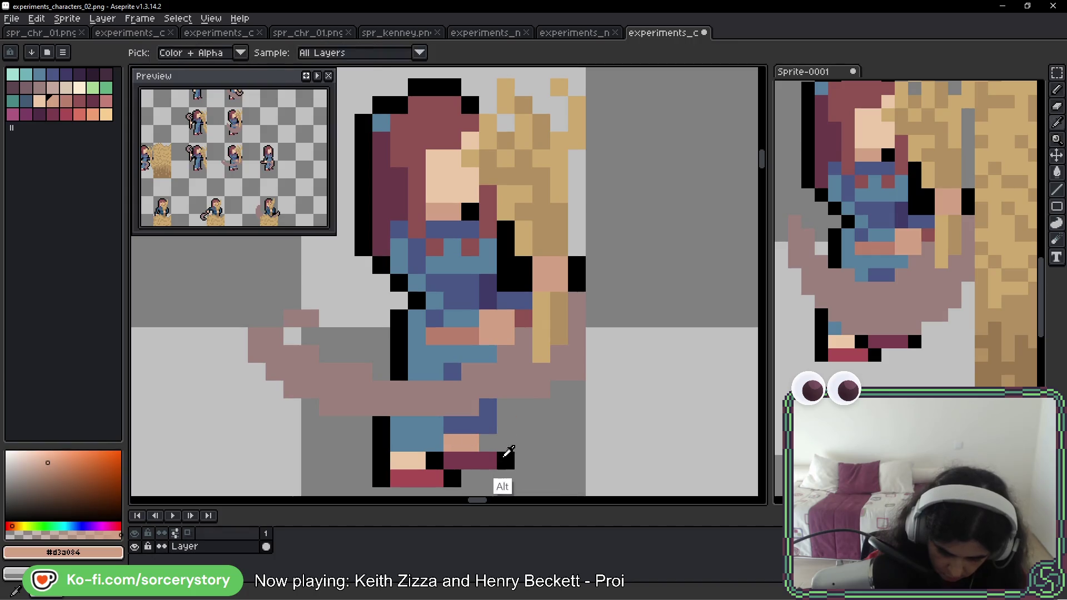
left_click(506, 460, "alt")
left_click(488, 443)
left_click_drag(506, 425, 503, 406)
left_click(551, 484)
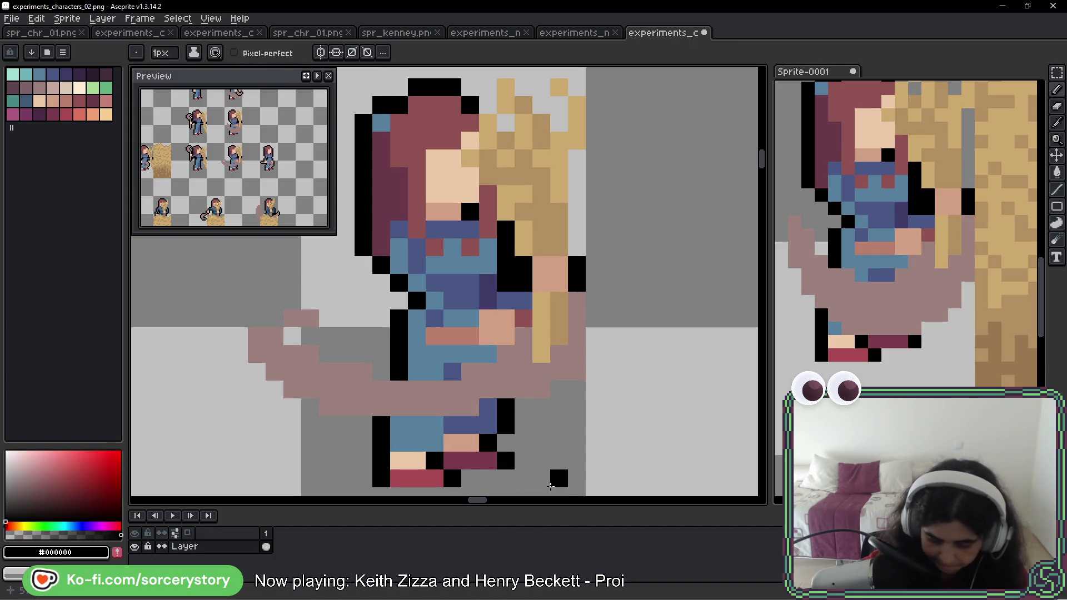
- Add another black outline pixel beside the boot
scroll(550, 486, "down", 5)
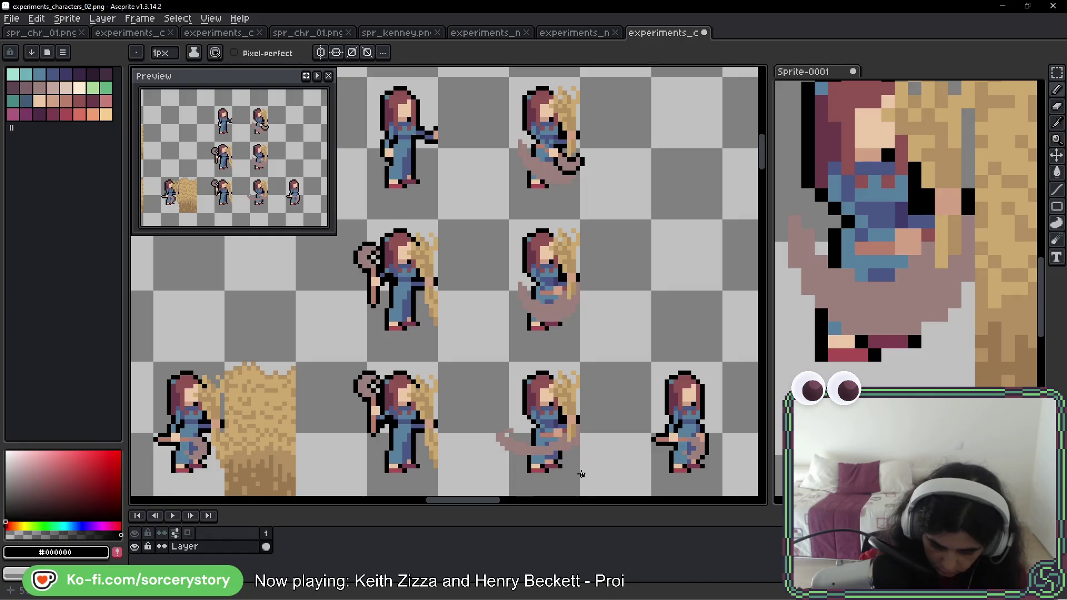
scroll(572, 479, "up", 5)
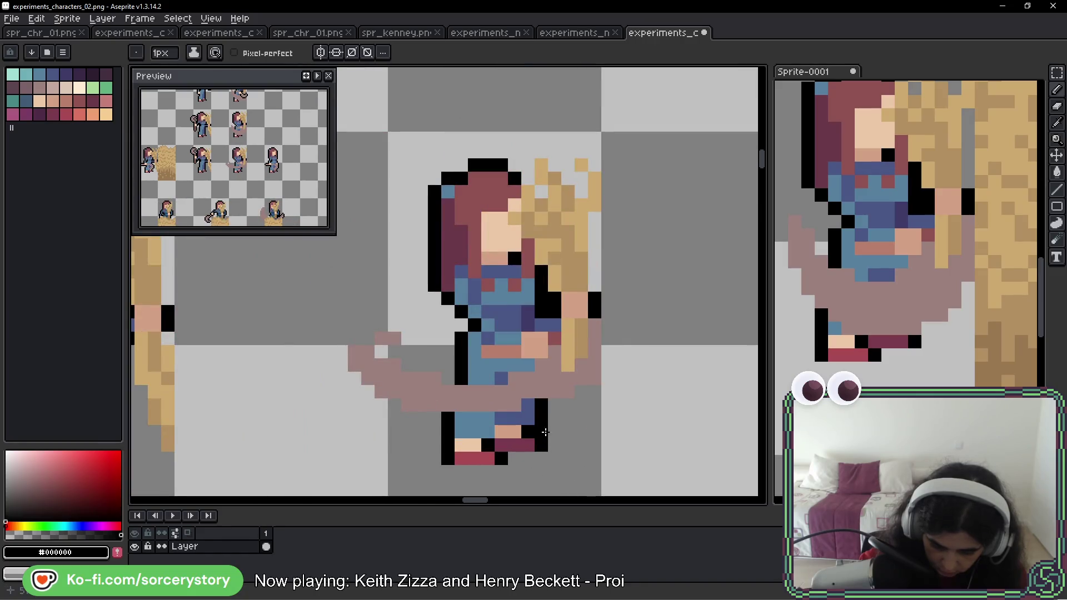
left_click(523, 433, "alt")
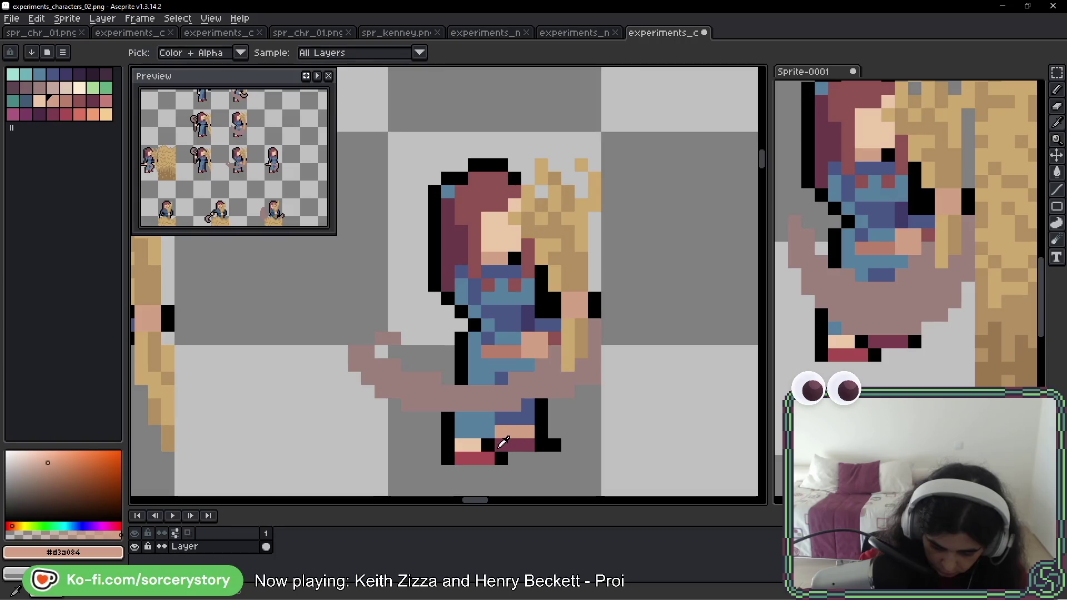
left_click(490, 446, "alt")
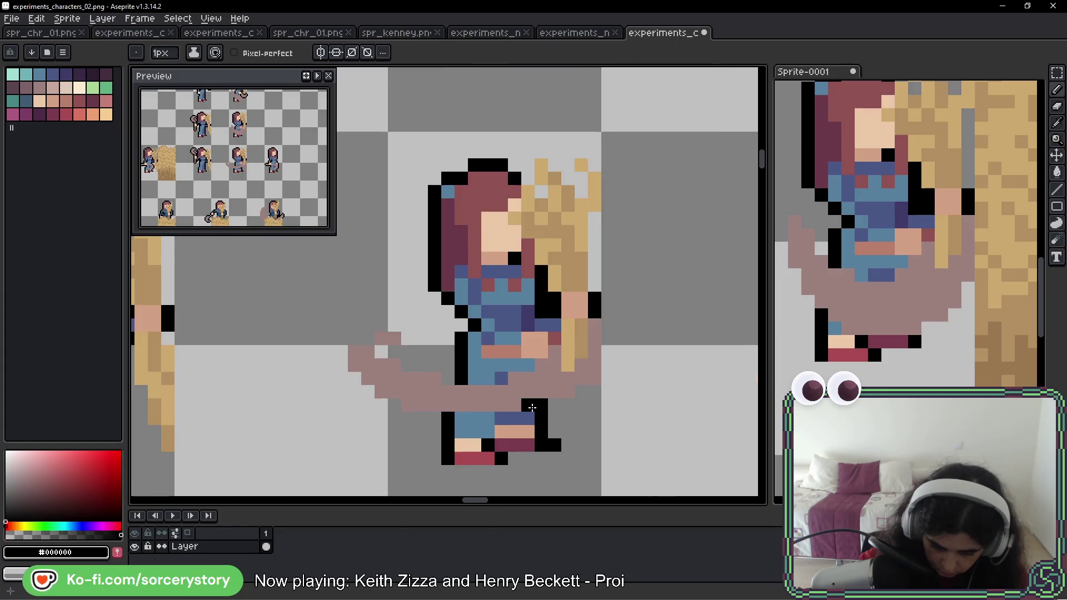
scroll(532, 407, "down", 2)
scroll(367, 433, "up", 2)
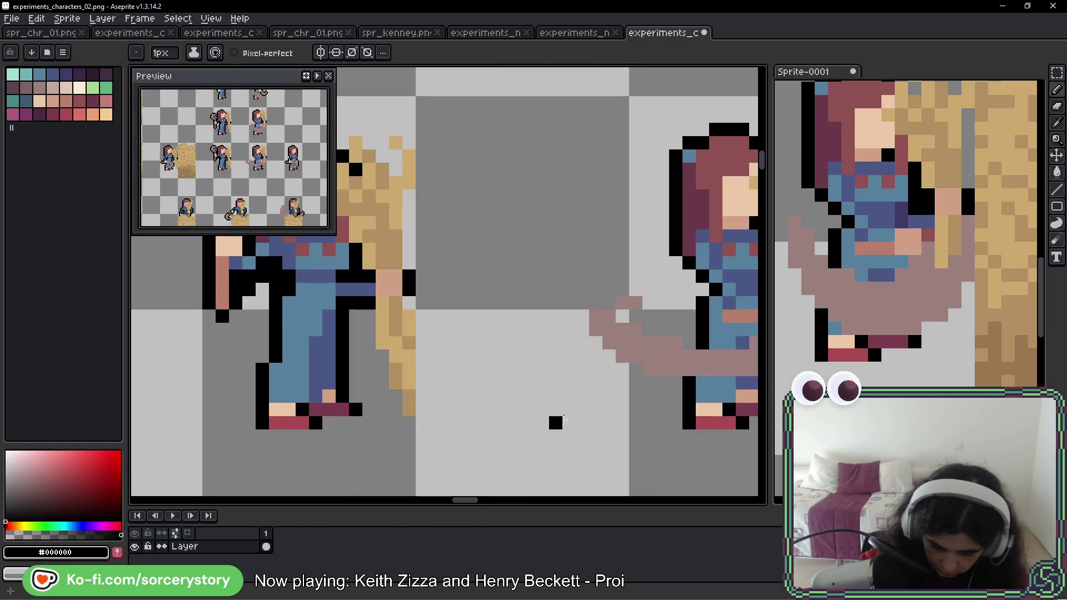
left_click_drag(605, 421, 351, 416)
left_click(505, 380)
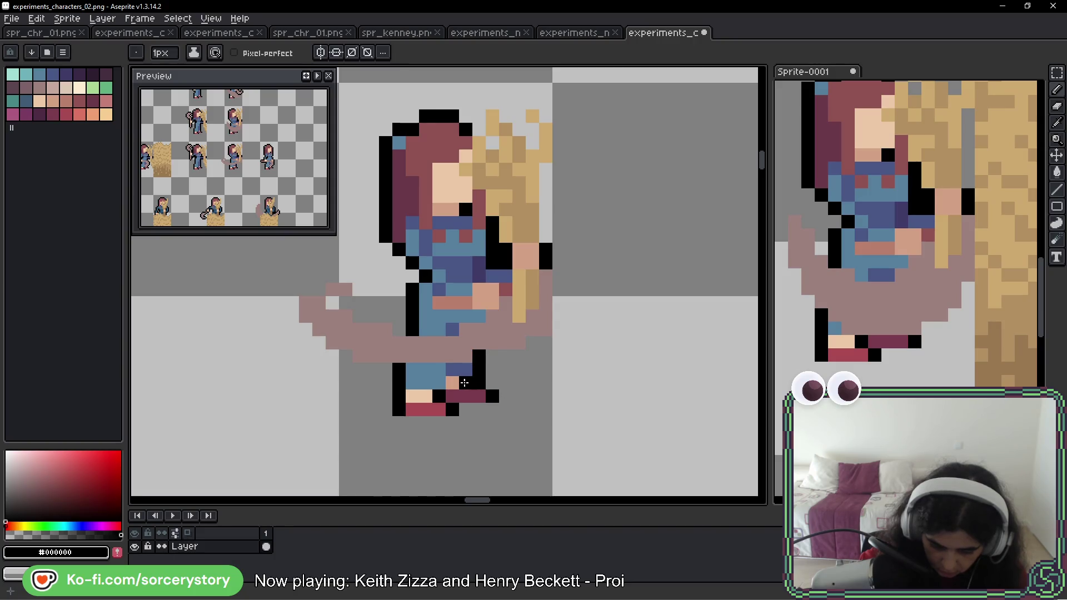
- Sample the dark blue trouser colour and reposition the view on the farmer
scroll(559, 425, "down", 3)
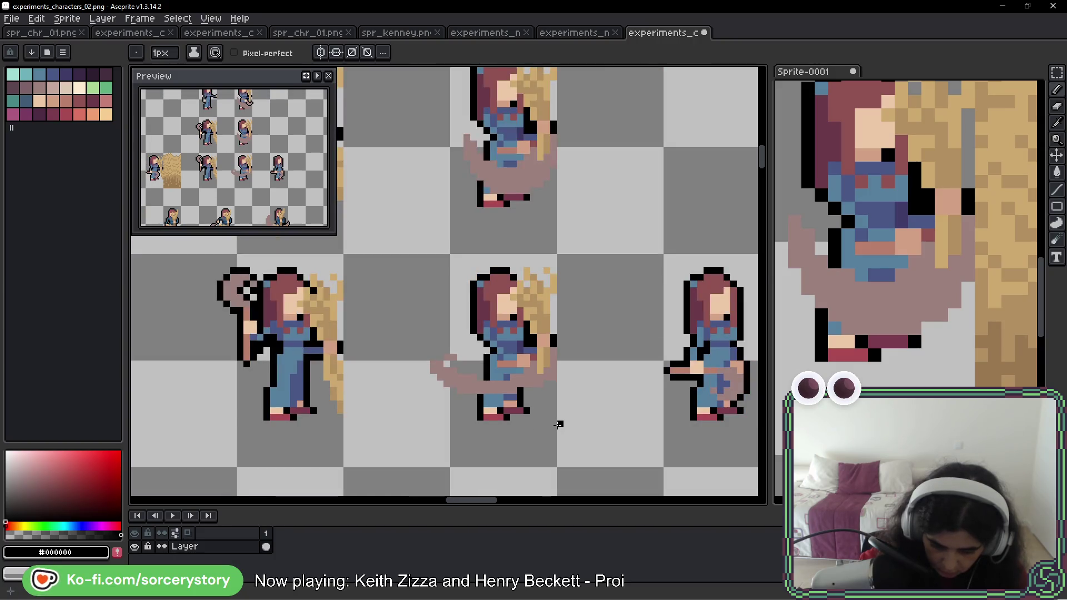
scroll(559, 424, "up", 4)
left_click(530, 370, "alt")
scroll(650, 419, "down", 5)
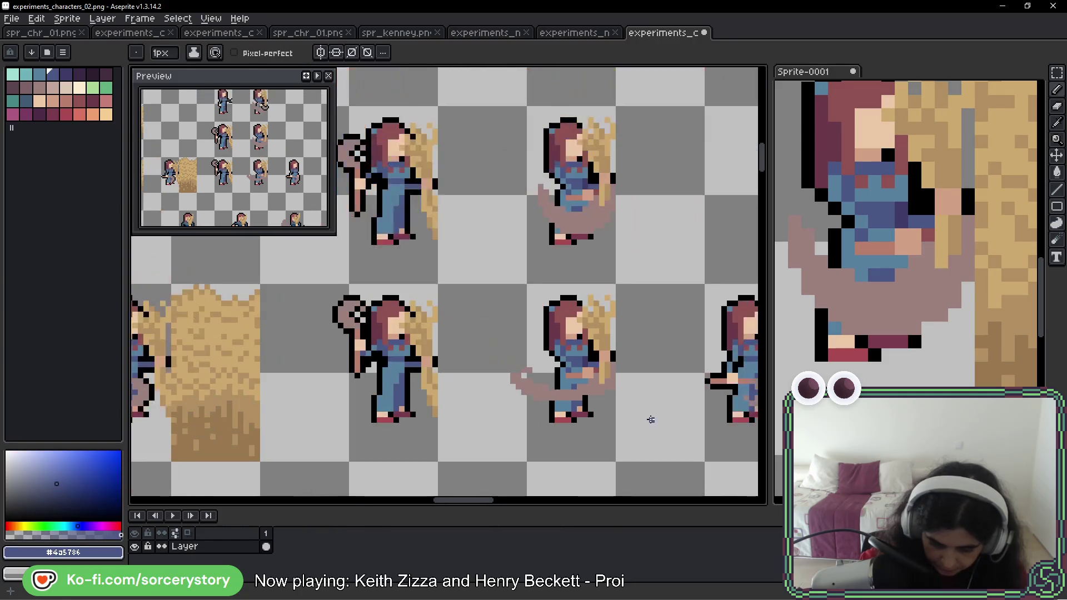
scroll(650, 419, "down", 1)
left_click_drag(651, 420, 588, 407)
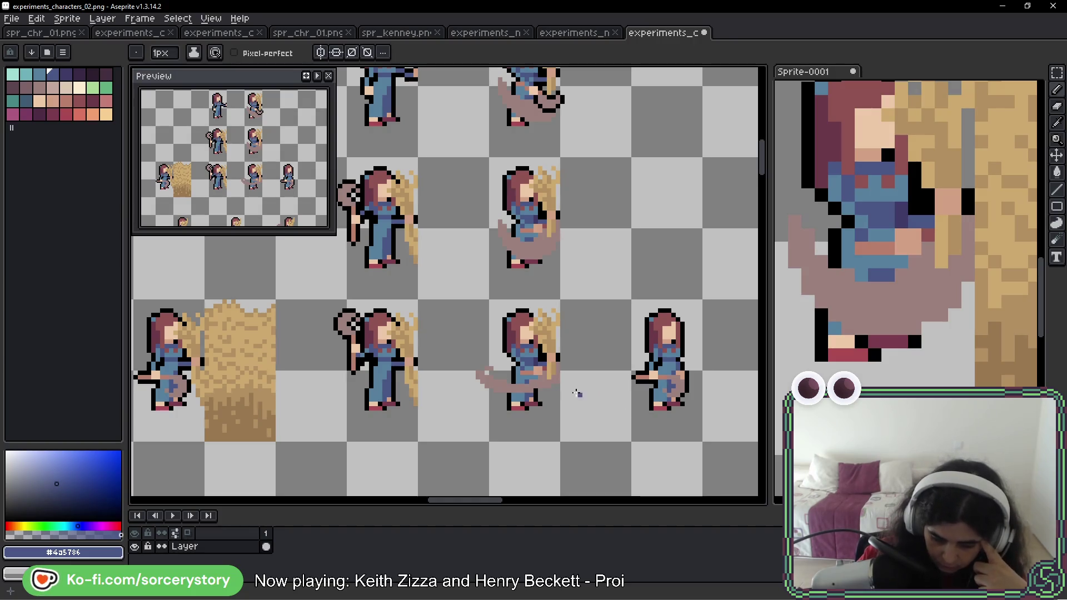
scroll(563, 390, "up", 3)
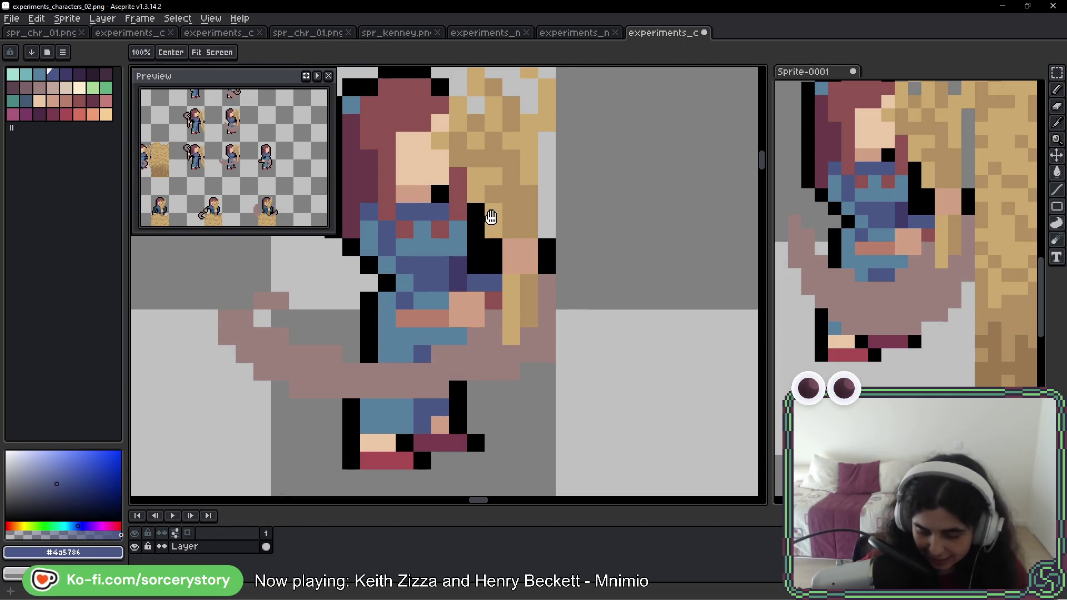
left_click_drag(489, 221, 567, 254)
key("space")
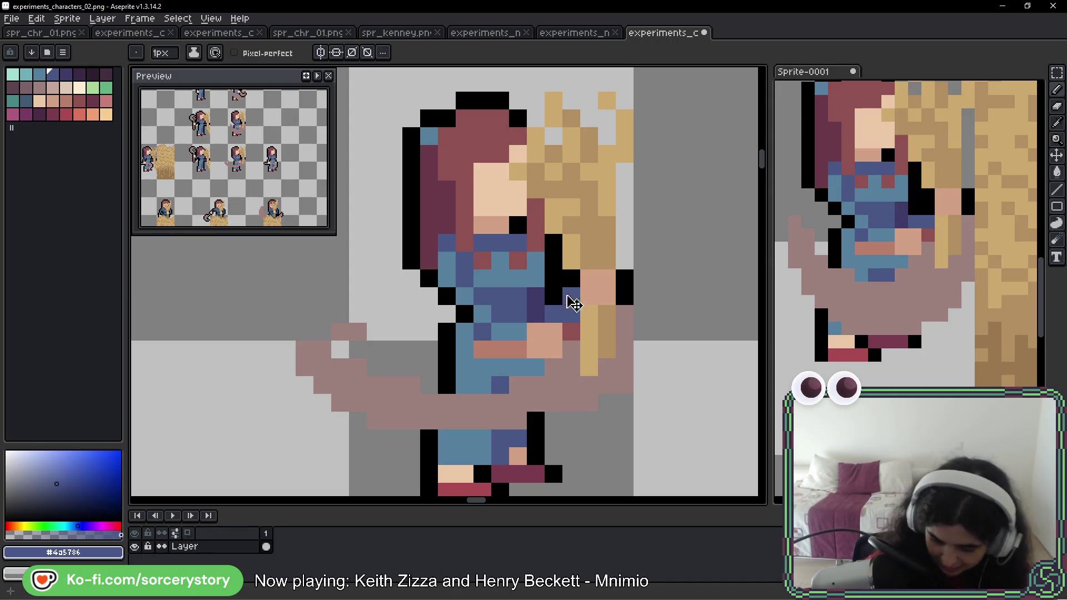
scroll(900, 275, "down", 3)
left_click(1056, 72)
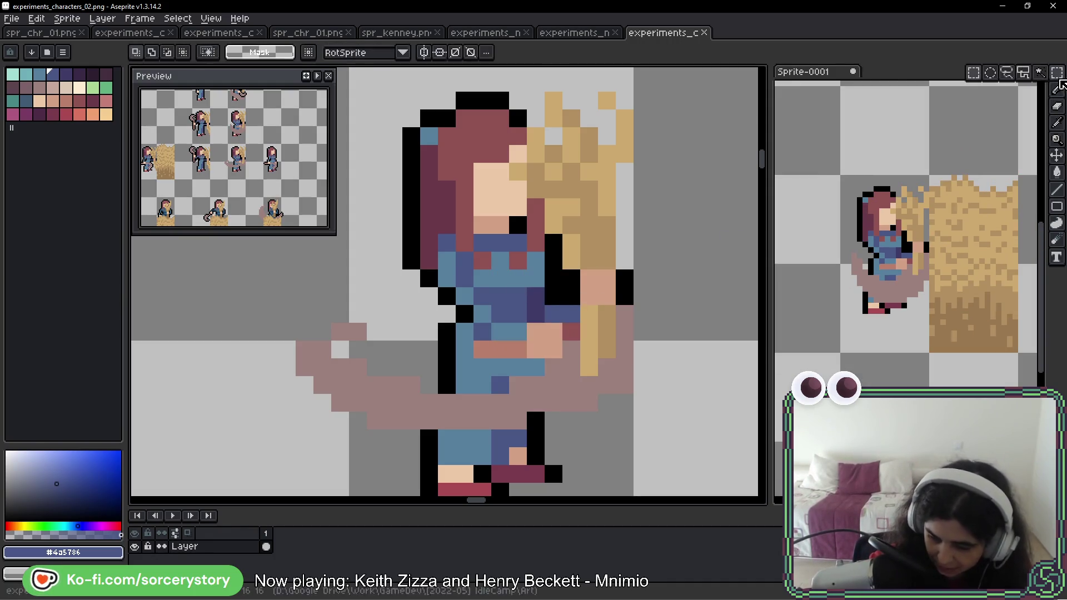
left_click(793, 334)
key("ctrl+z")
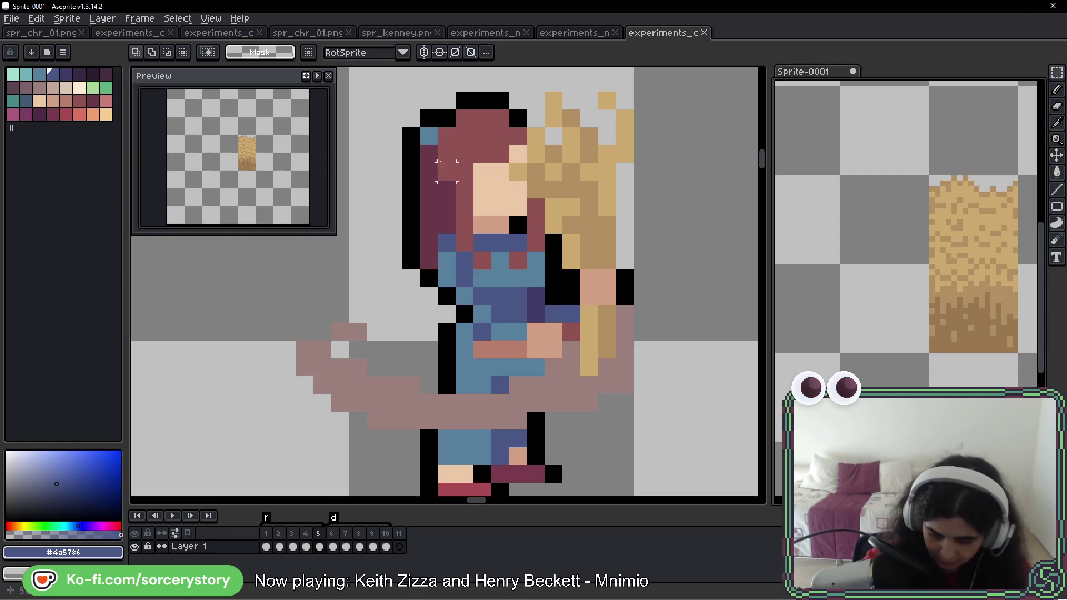
left_click(444, 171)
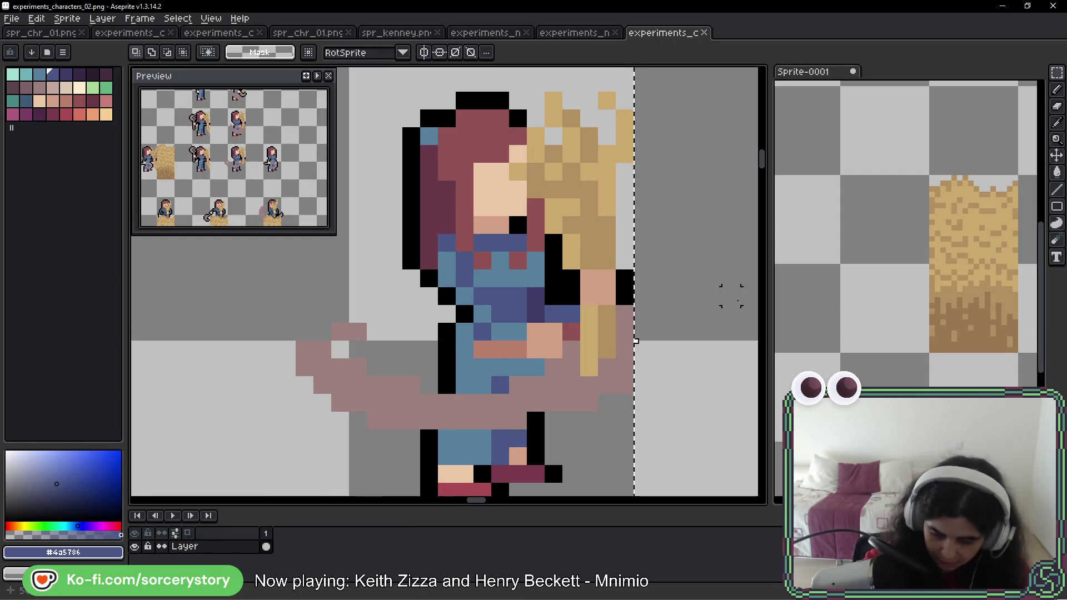
left_click(911, 271)
key("ctrl+v")
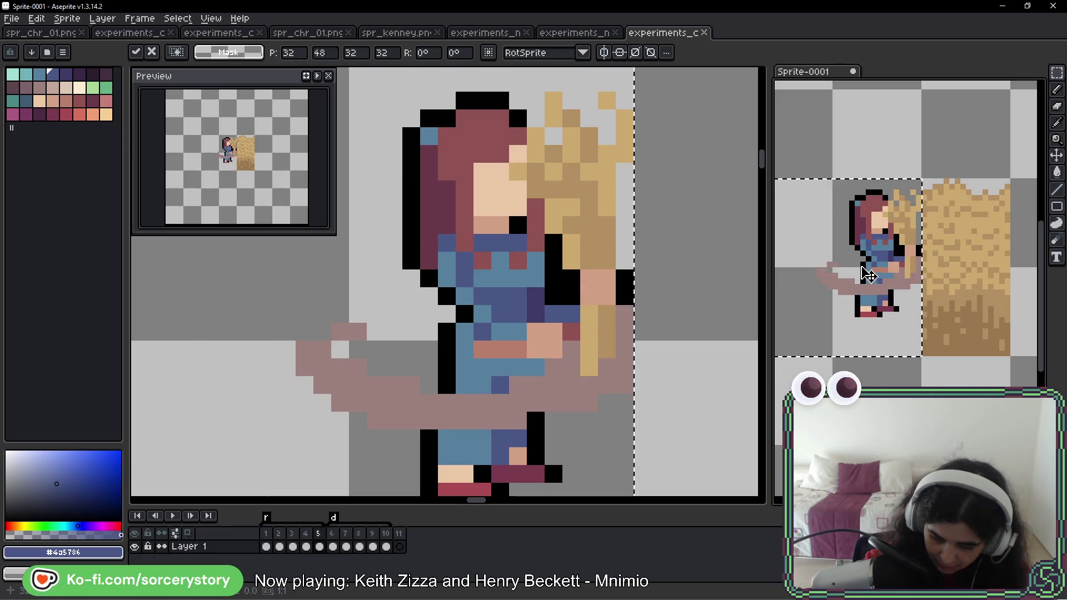
key("Return")
key("comma")
key("period")
key("comma")
key("period")
key("comma")
key("period")
key("comma")
key("period")
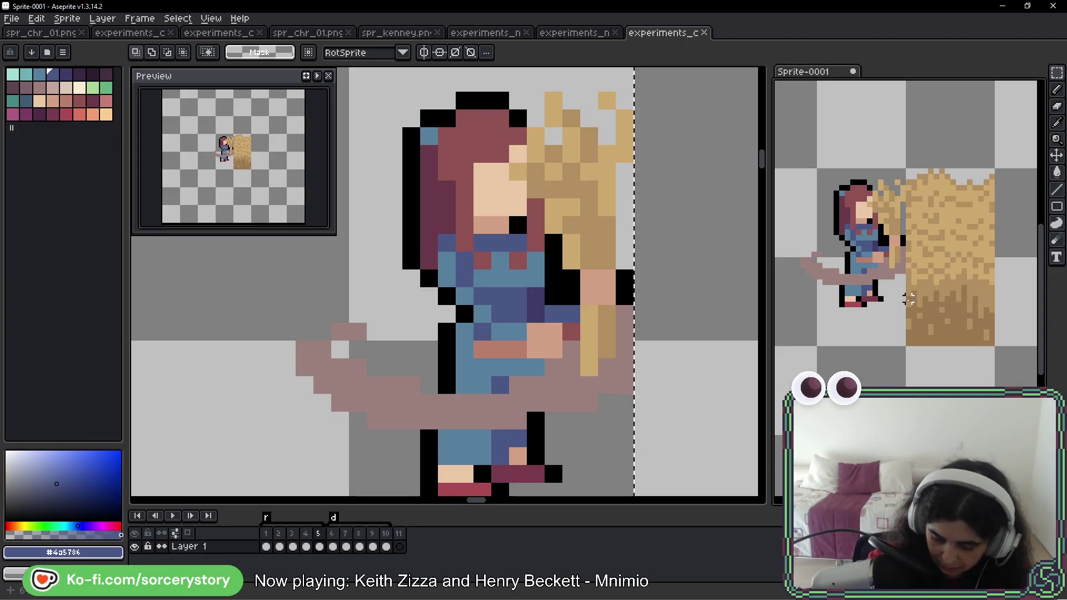
scroll(908, 304, "up", 1)
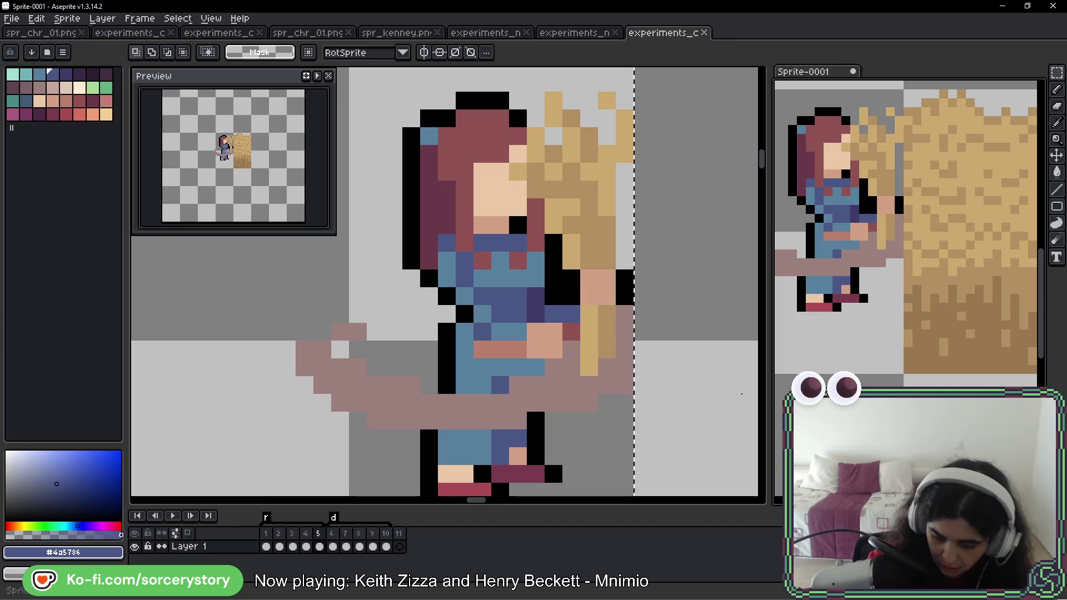
left_click(648, 282)
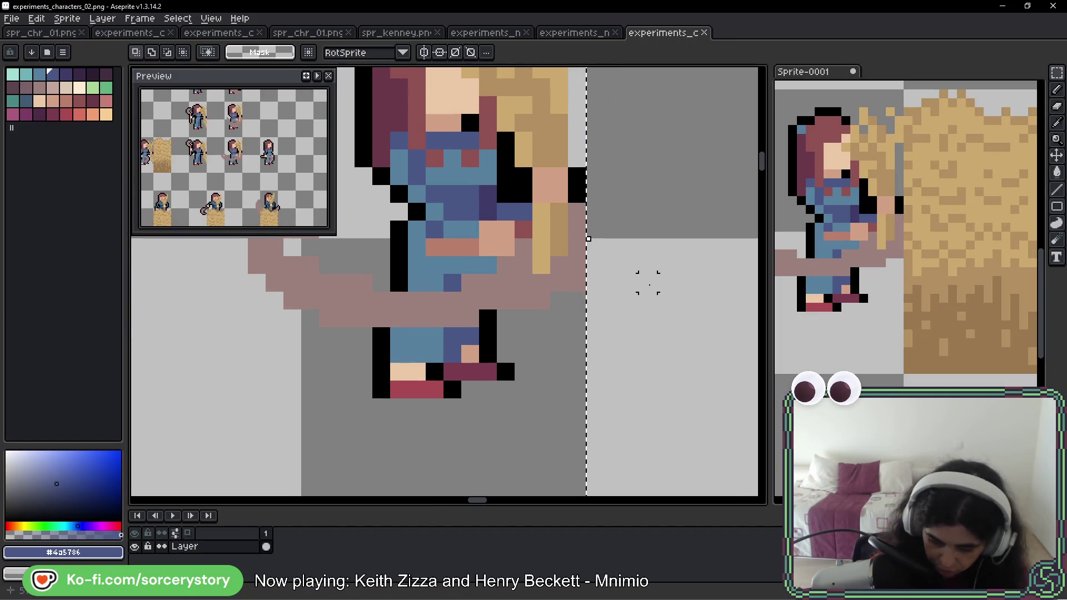
left_click(927, 341)
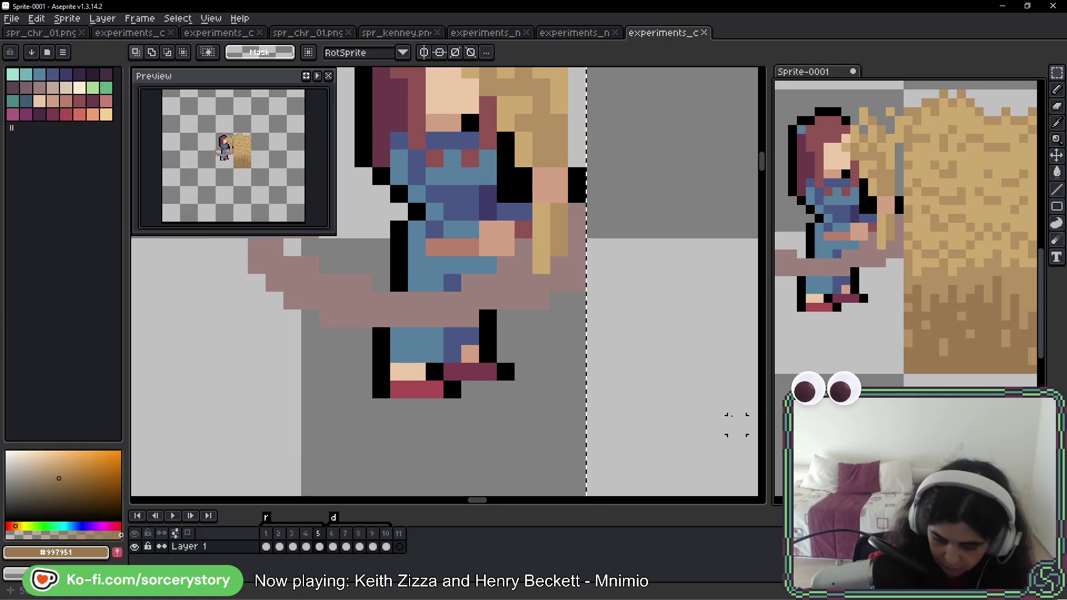
key("comma")
key("period")
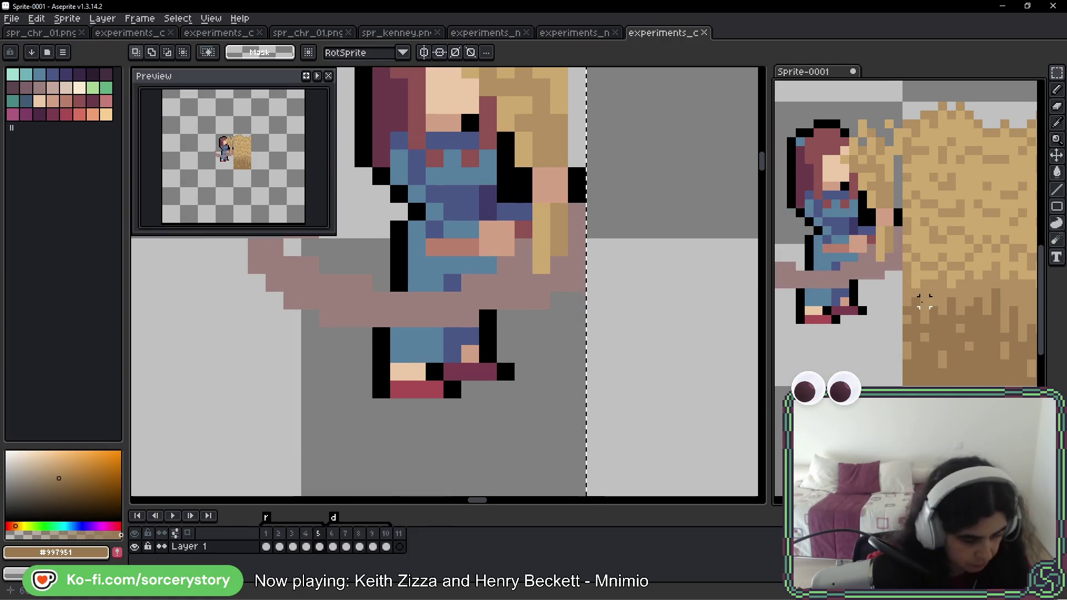
scroll(897, 319, "up", 2)
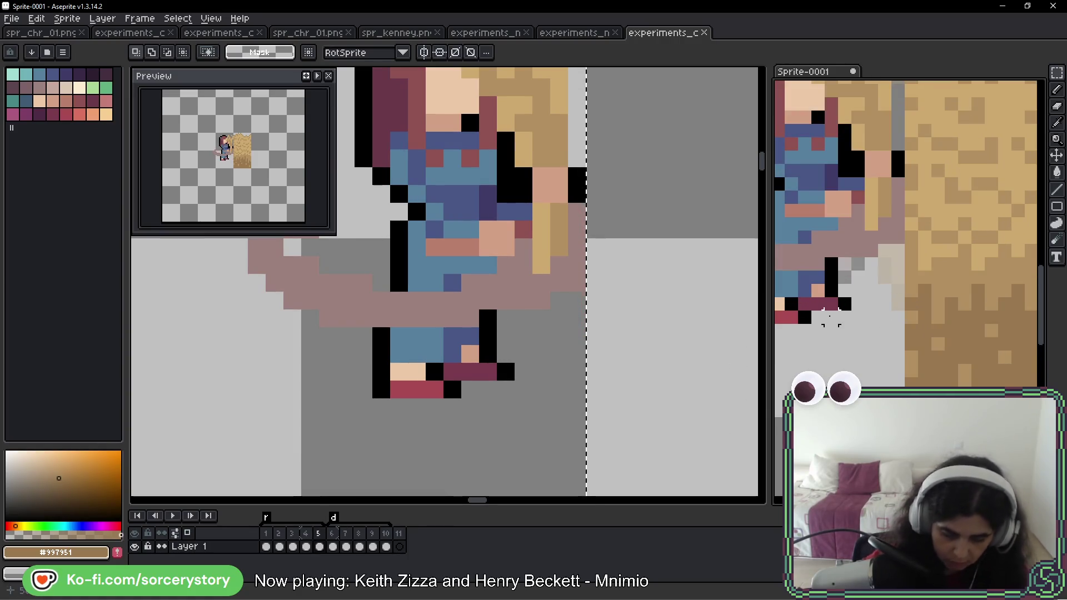
key("b")
left_click_drag(546, 329, 566, 315)
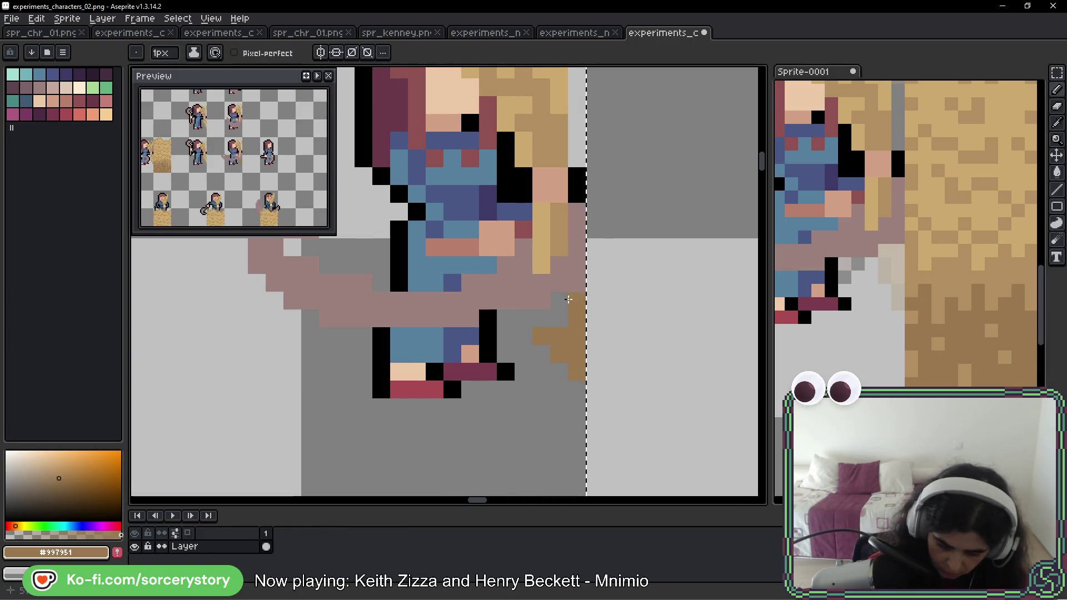
- Place a wheat brown #b29062 pixel beside the cell's right border
left_click(567, 287, "alt")
left_click(571, 328)
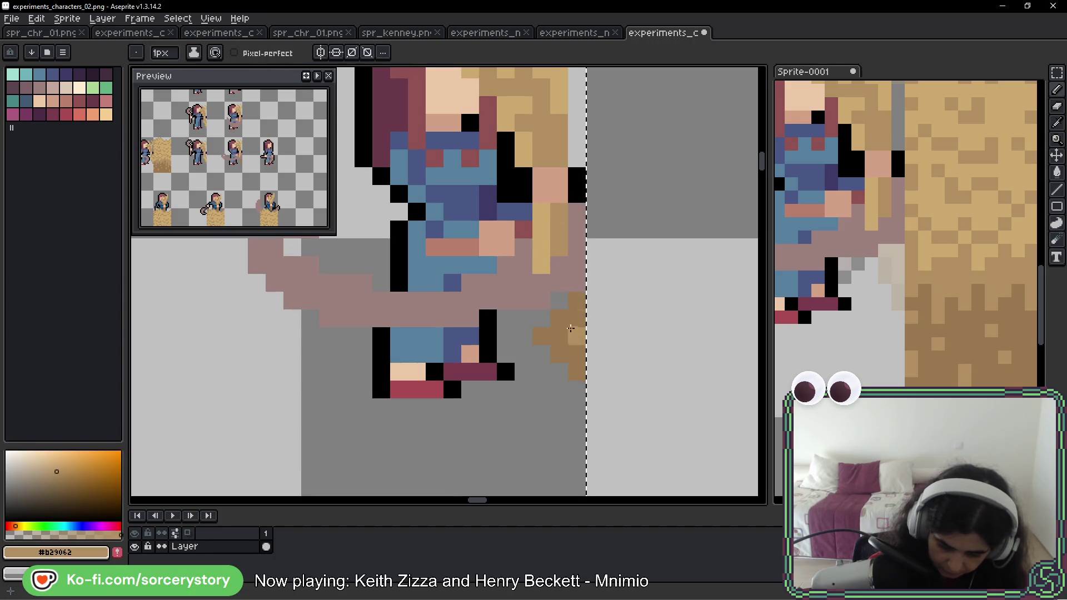
left_click(637, 413)
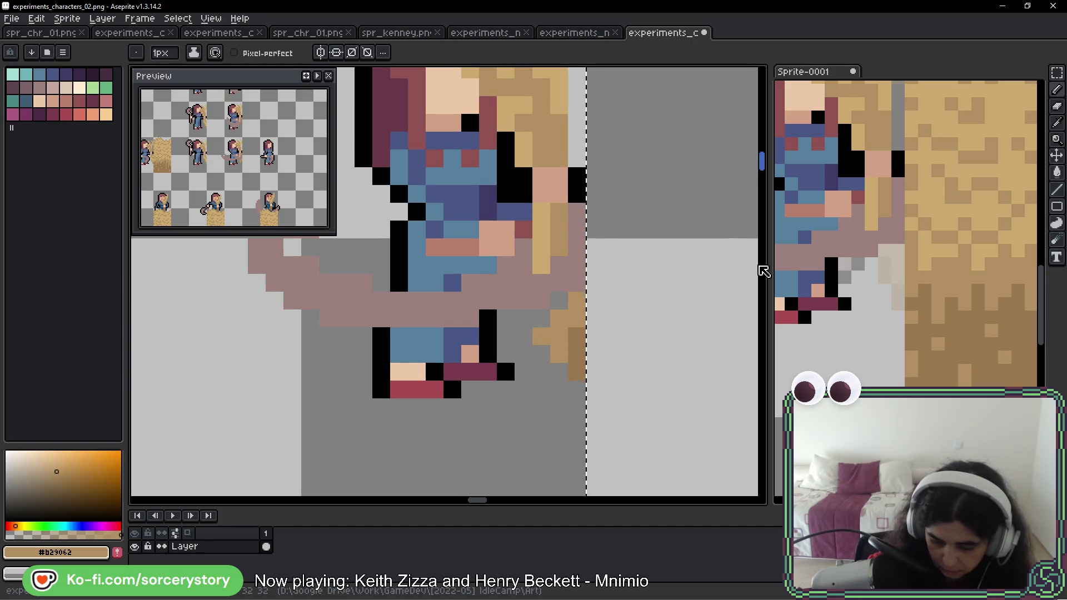
scroll(870, 316, "left", 1)
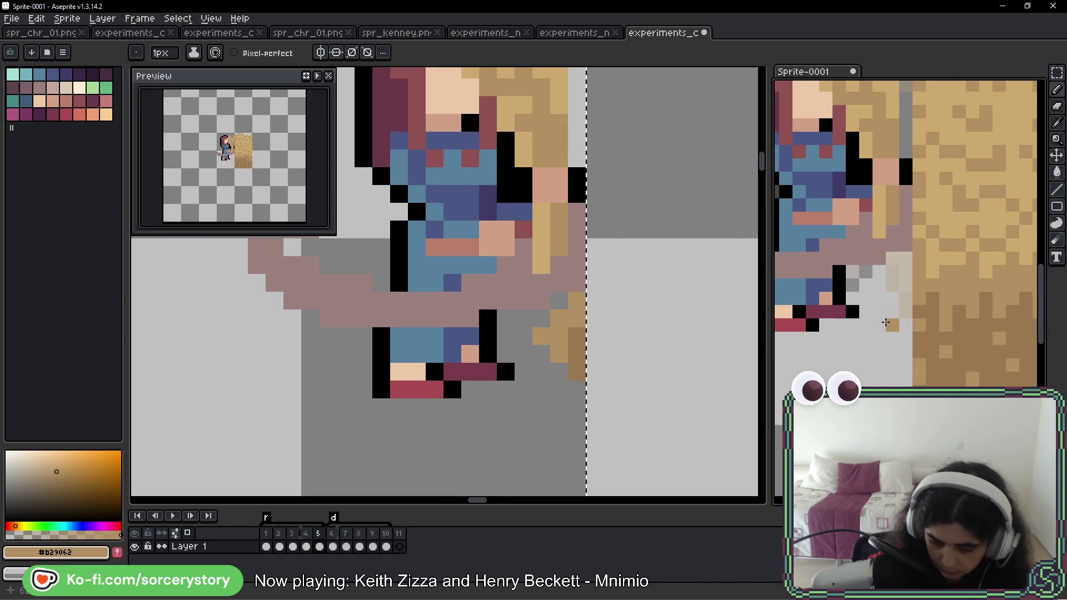
scroll(625, 318, "right", 1)
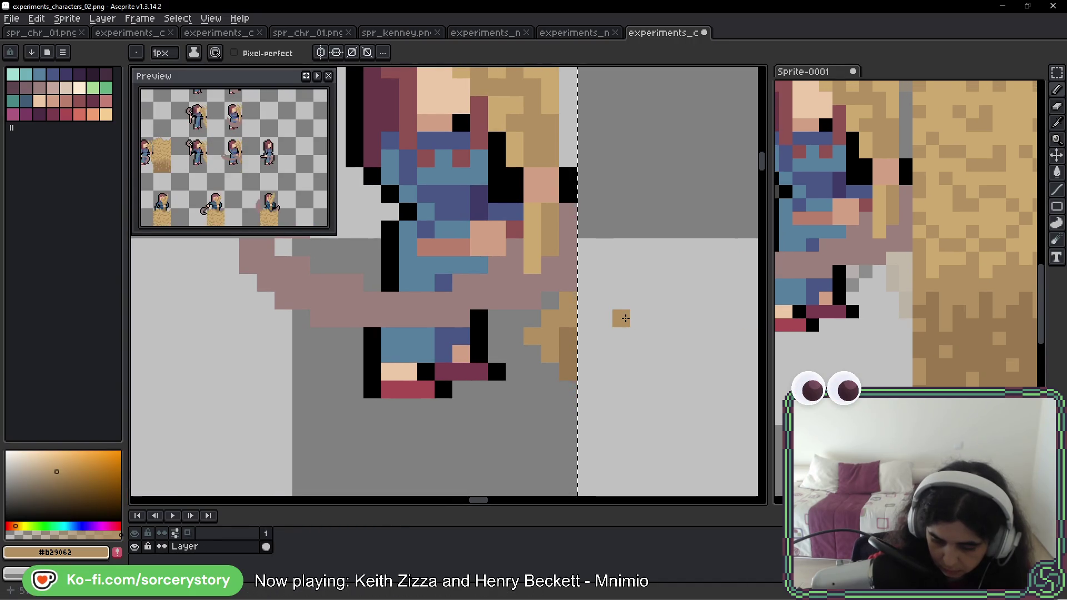
scroll(625, 318, "down", 4)
scroll(625, 318, "down", 2)
scroll(625, 317, "up", 2)
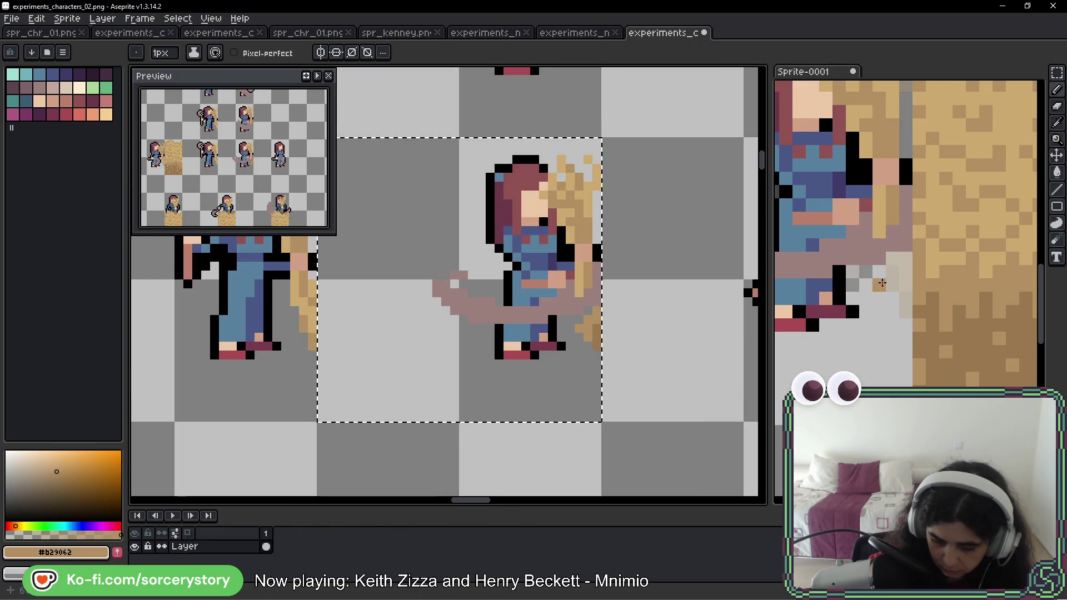
left_click(881, 284)
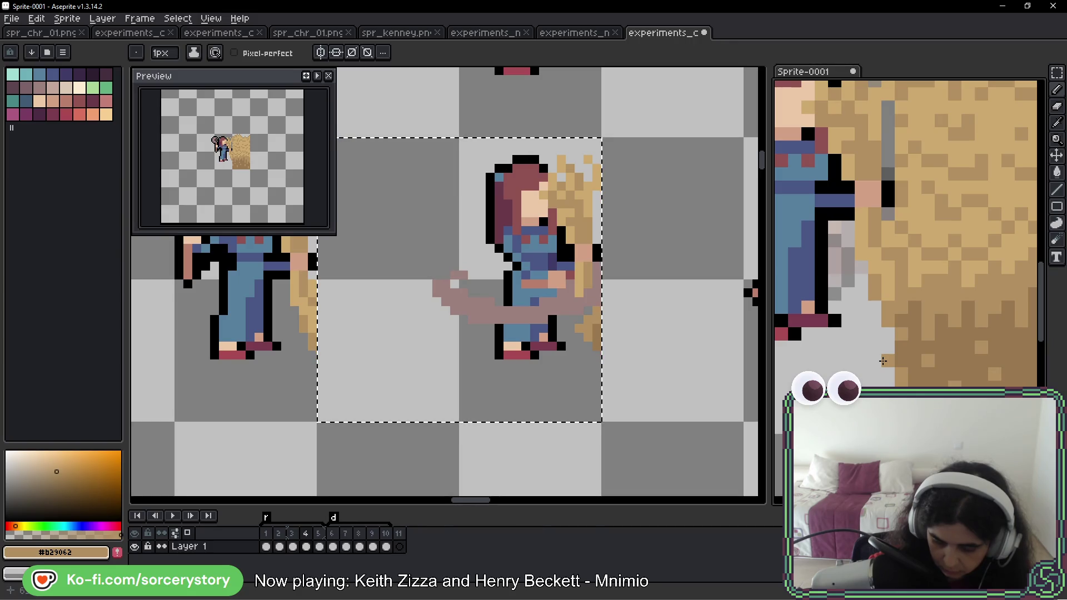
- Paint pale tan #cca96c pixels and a tan column down the wheat's right edge
scroll(593, 331, "up", 5)
left_click(556, 207, "alt")
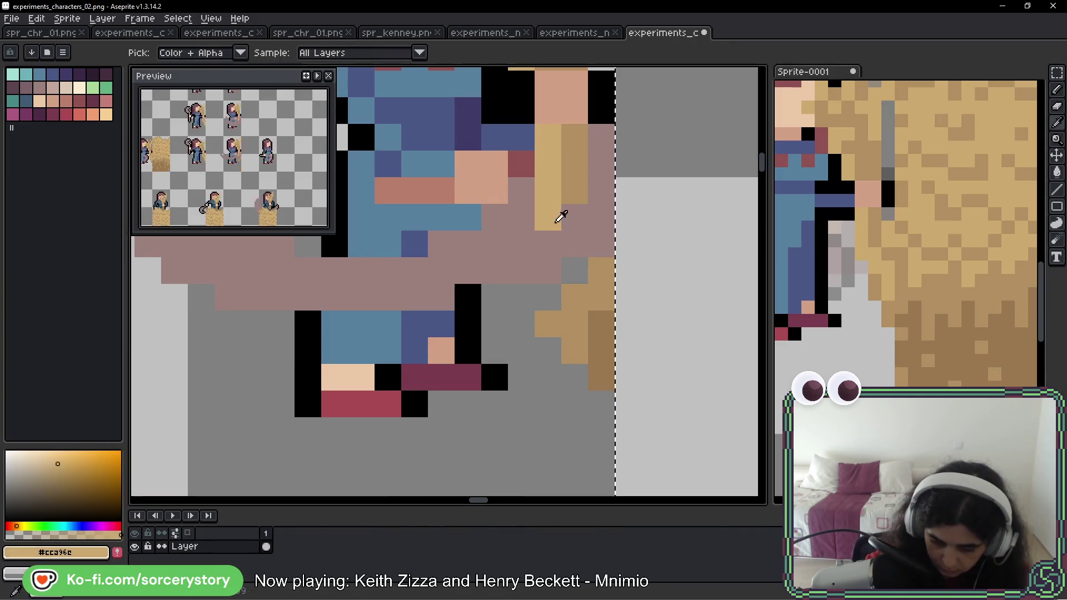
left_click(547, 323)
left_click(572, 301)
left_click_drag(601, 200, 602, 413)
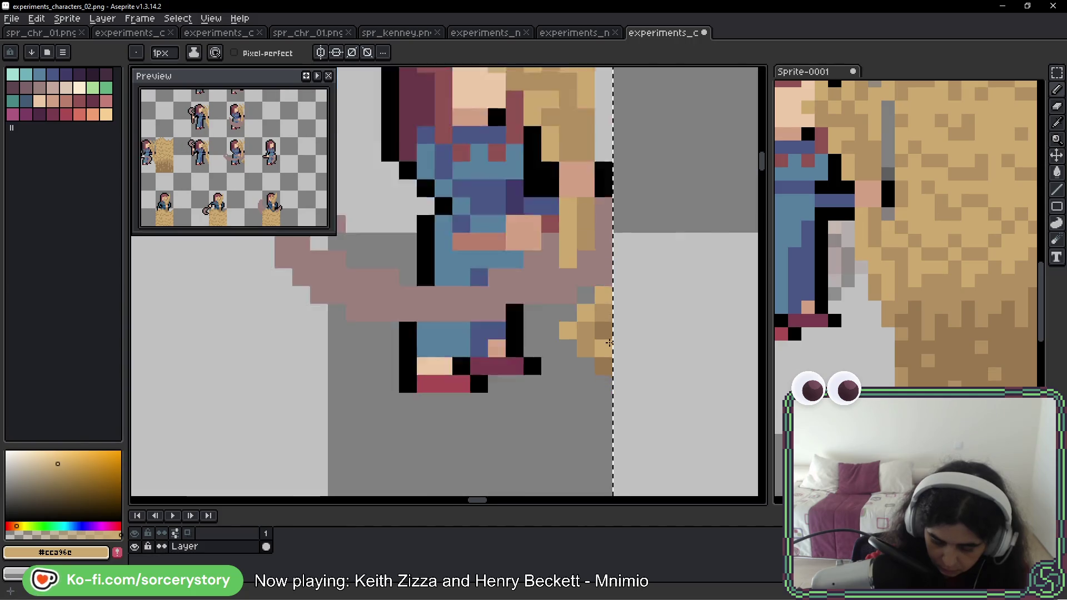
scroll(642, 344, "down", 3)
scroll(642, 344, "up", 3)
left_click(660, 334, "alt")
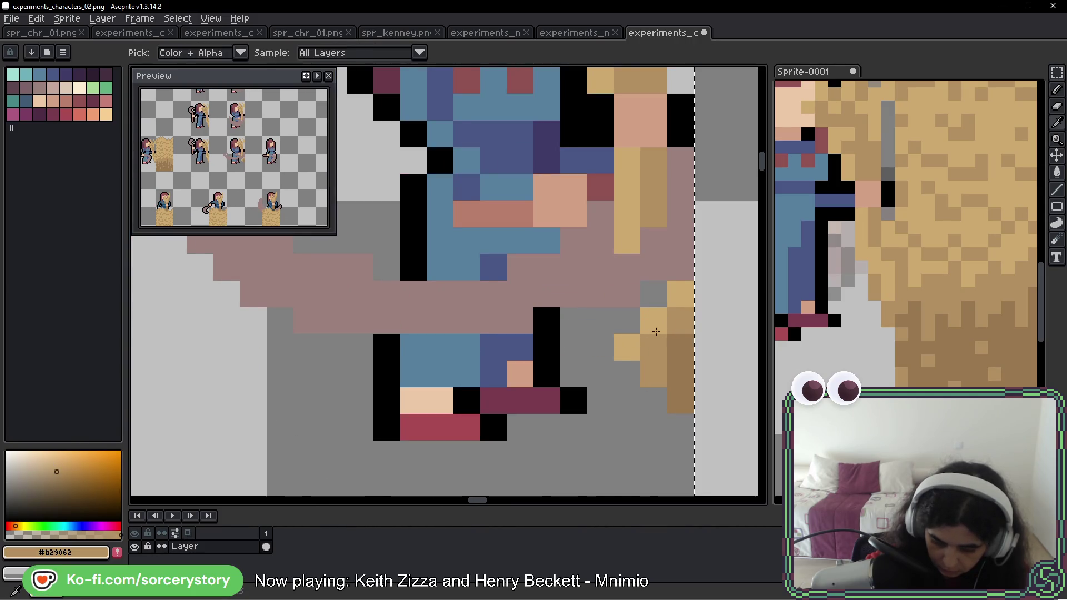
scroll(678, 353, "down", 3)
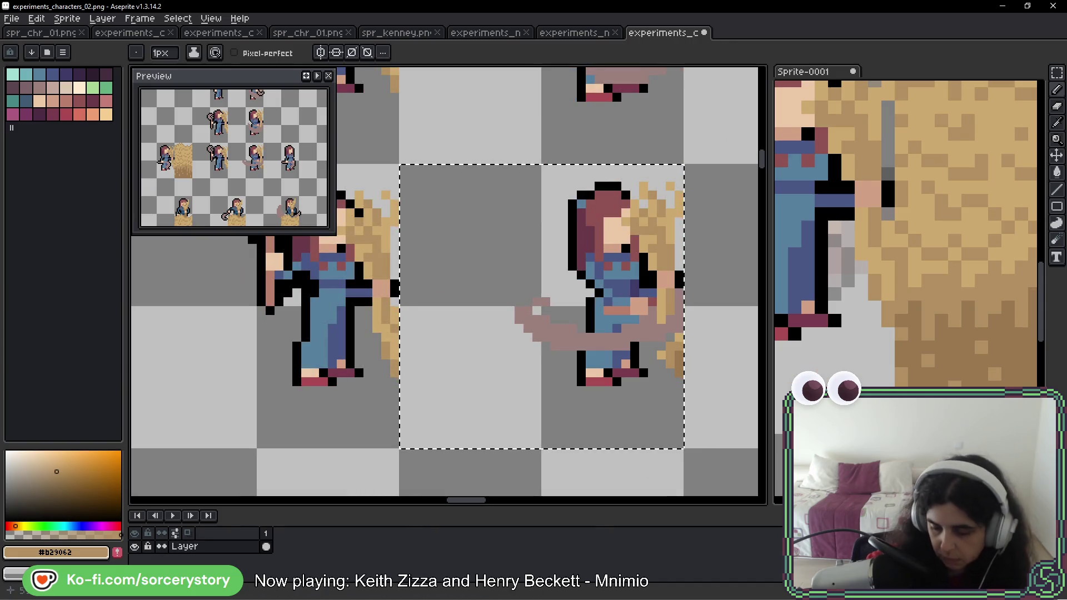
left_click(911, 222)
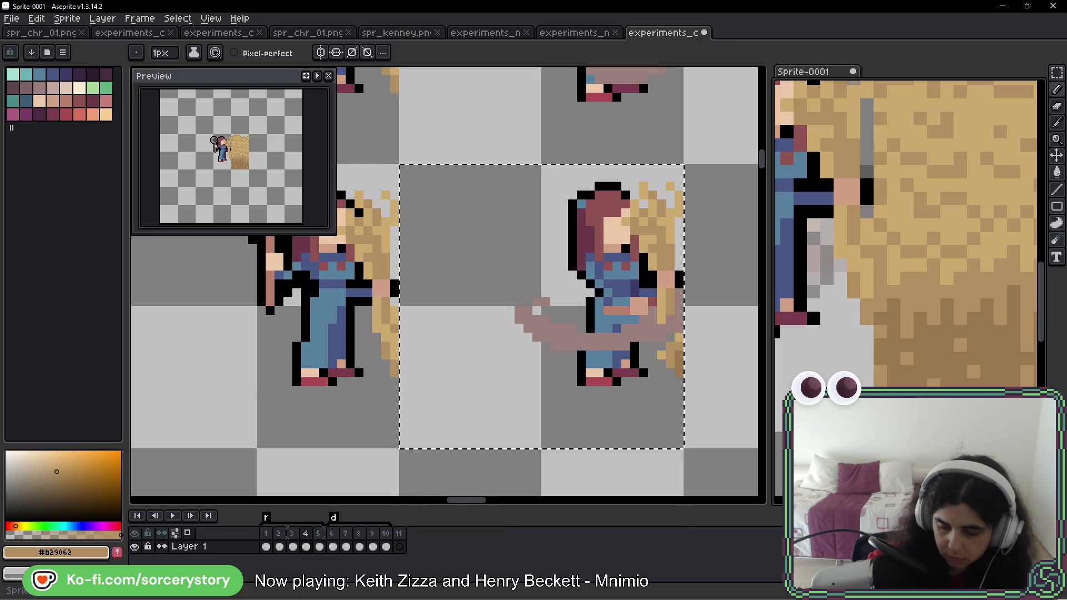
scroll(775, 389, "right", 2)
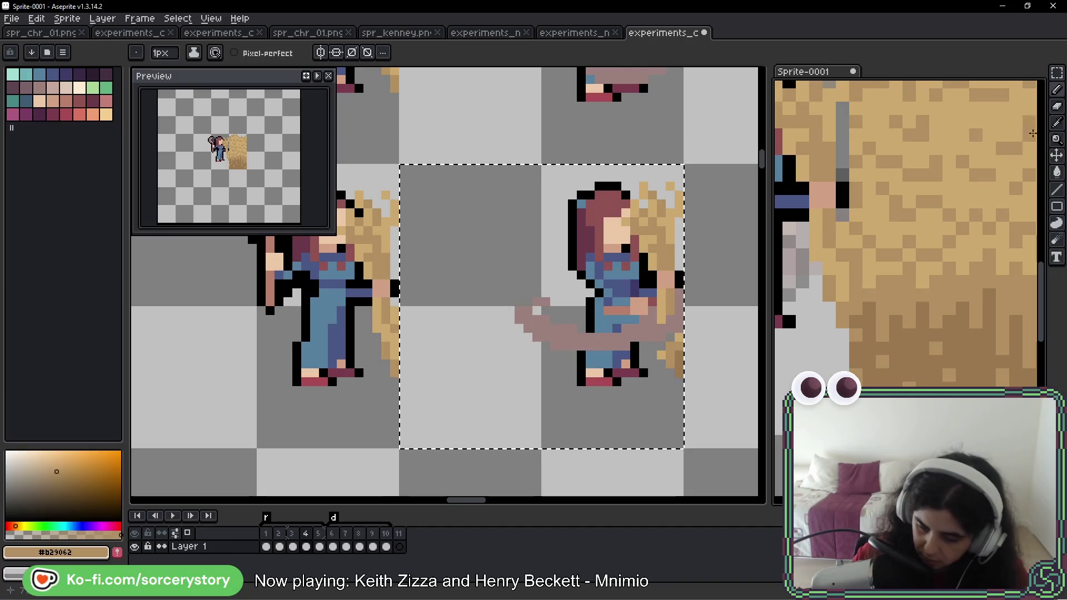
left_click_drag(669, 369, 611, 355)
- Copy the farmer's legs and lower wheat from the sheet into Sprite-0001's frame 5
key("m")
mouse_move(881, 270)
left_mouse_down()
mouse_move(897, 300)
mouse_move(883, 282)
left_mouse_up()
left_click(687, 288)
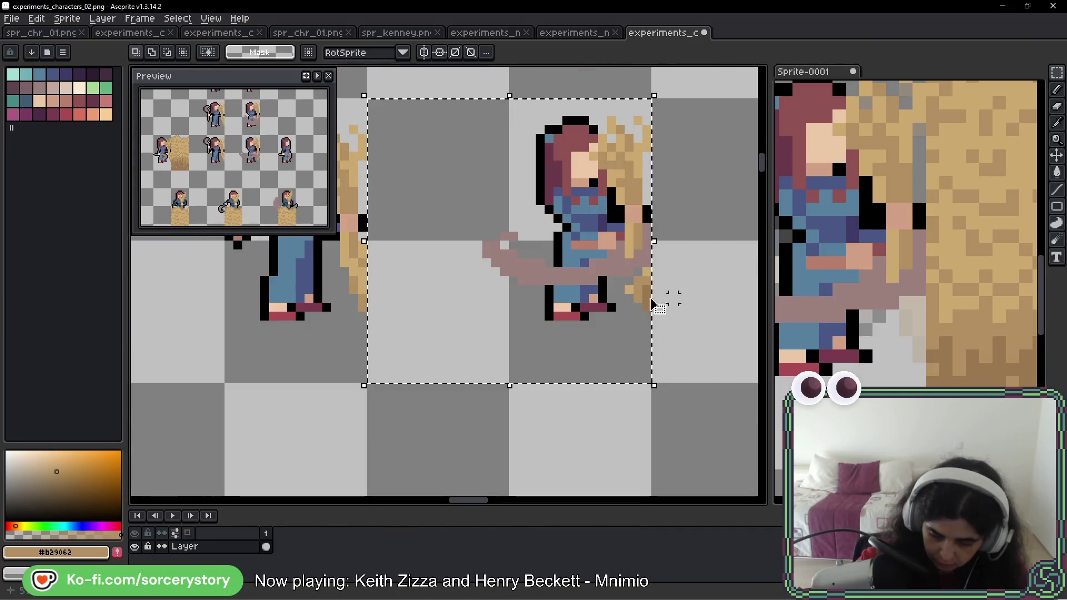
left_click_drag(506, 238, 654, 385)
left_click(879, 352)
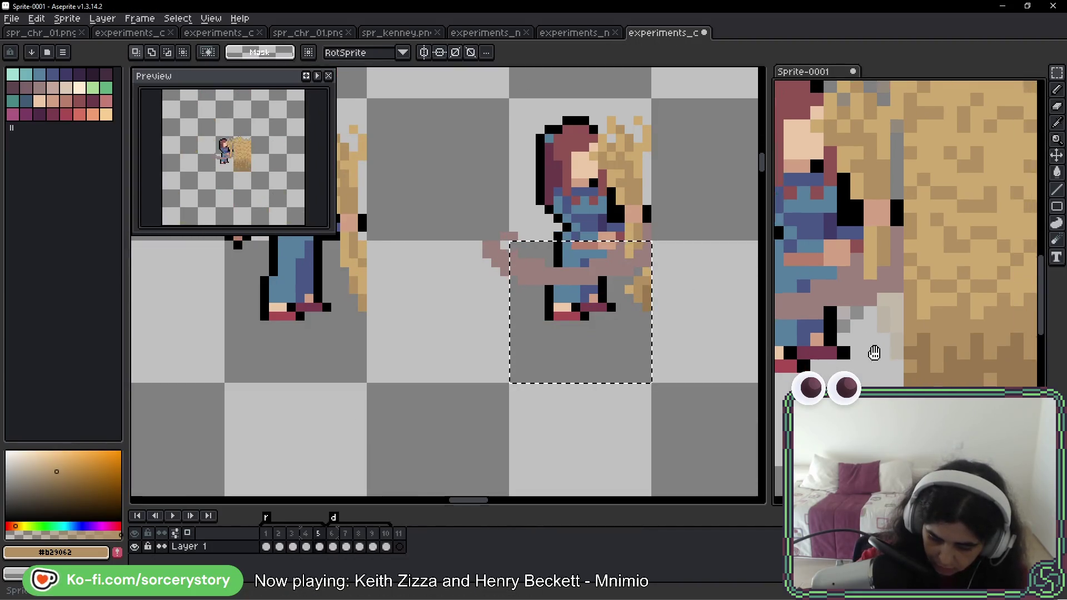
key("ctrl+v")
mouse_move(946, 339)
left_mouse_down()
mouse_move(809, 352)
mouse_move(877, 324)
left_mouse_up()
key("Return")
- Touch up the wheat edge with pale tan #cca96c pixels, comparing against neighbouring frames
scroll(877, 324, "down", 3)
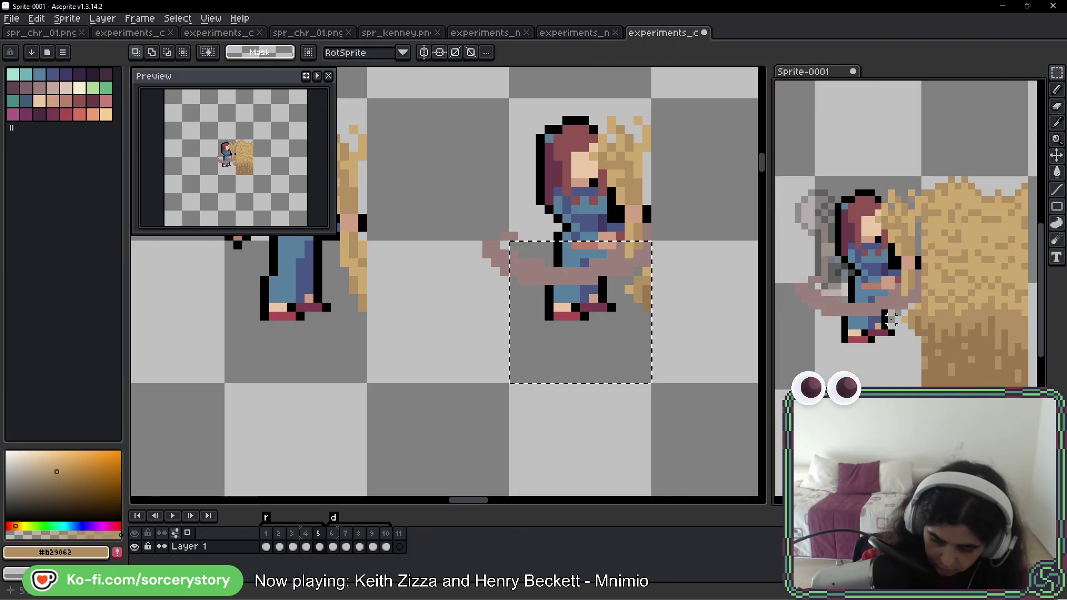
scroll(911, 322, "up", 4)
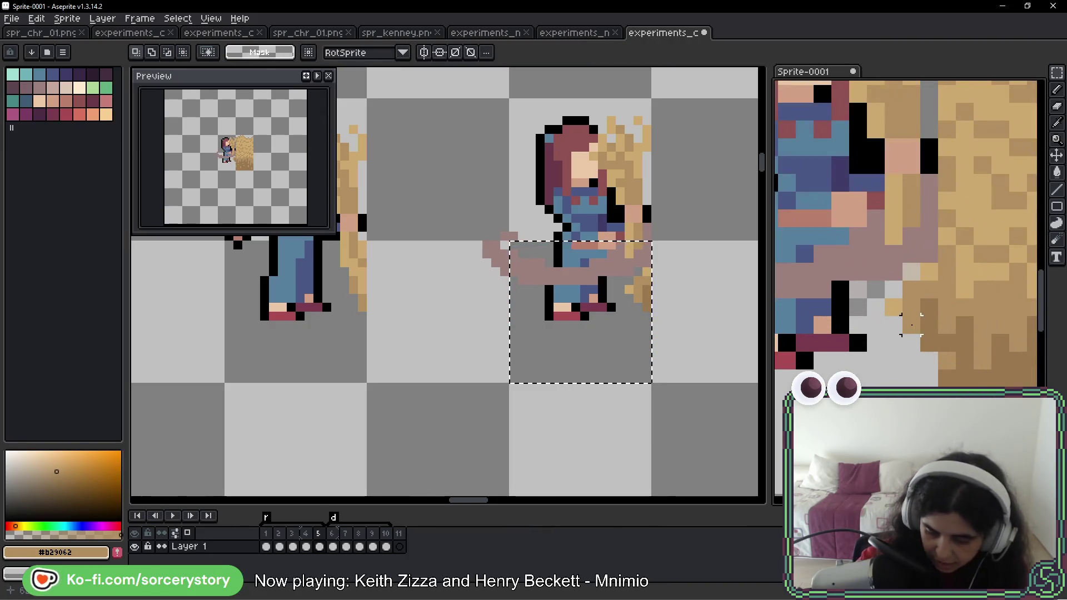
scroll(889, 311, "down", 1)
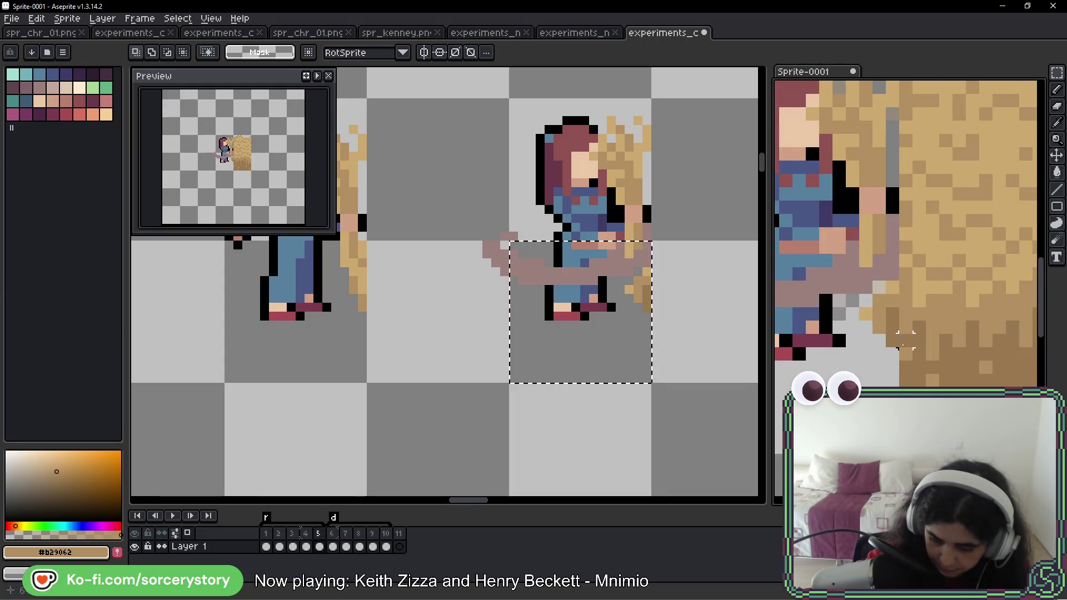
key("b")
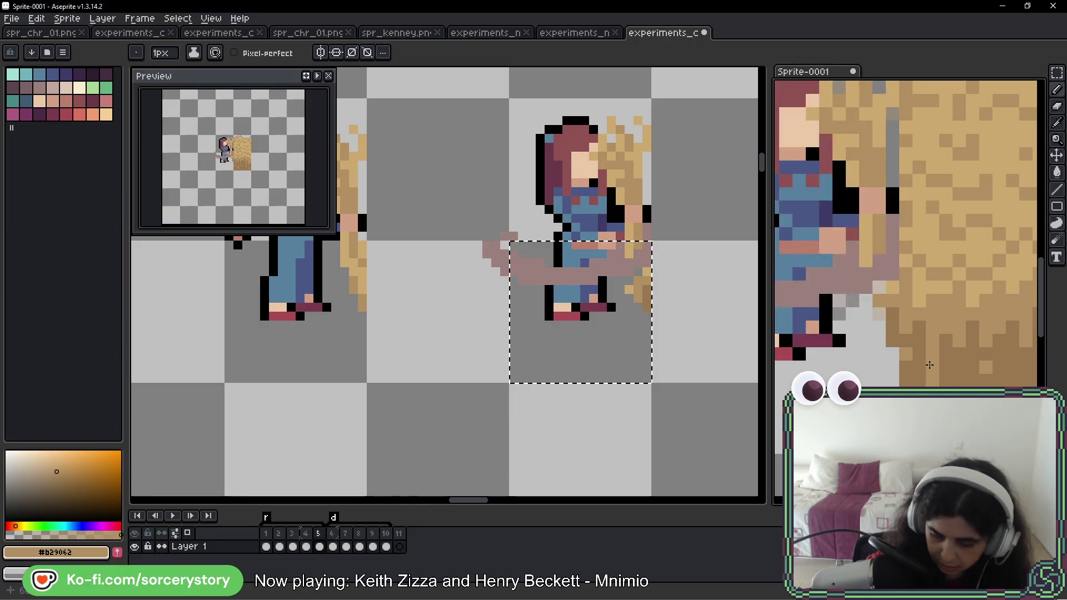
left_click(893, 340)
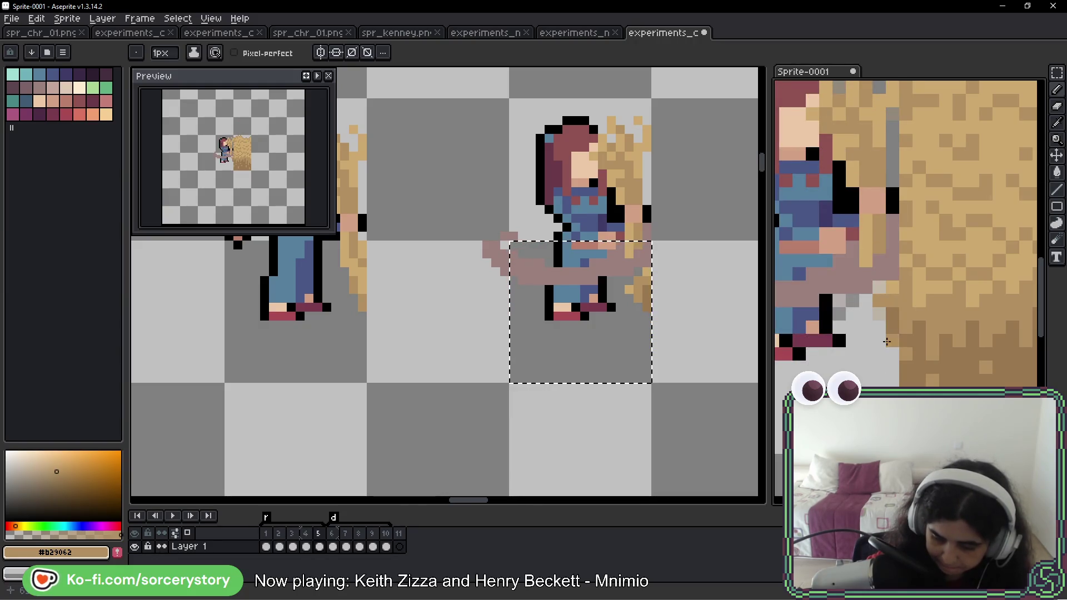
left_click(879, 317)
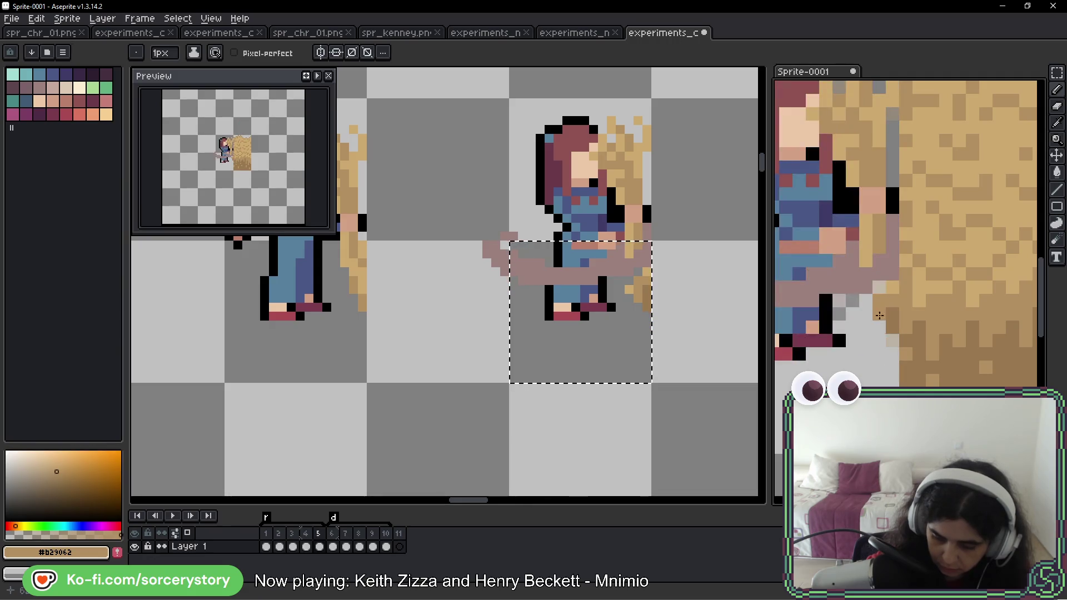
left_click(892, 356)
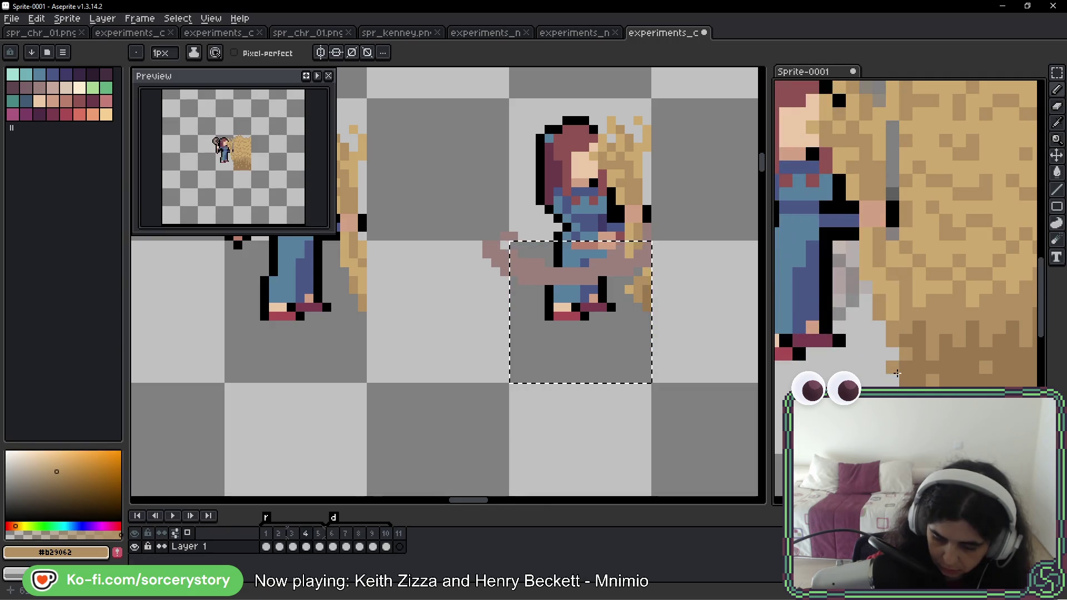
key("ctrl+z")
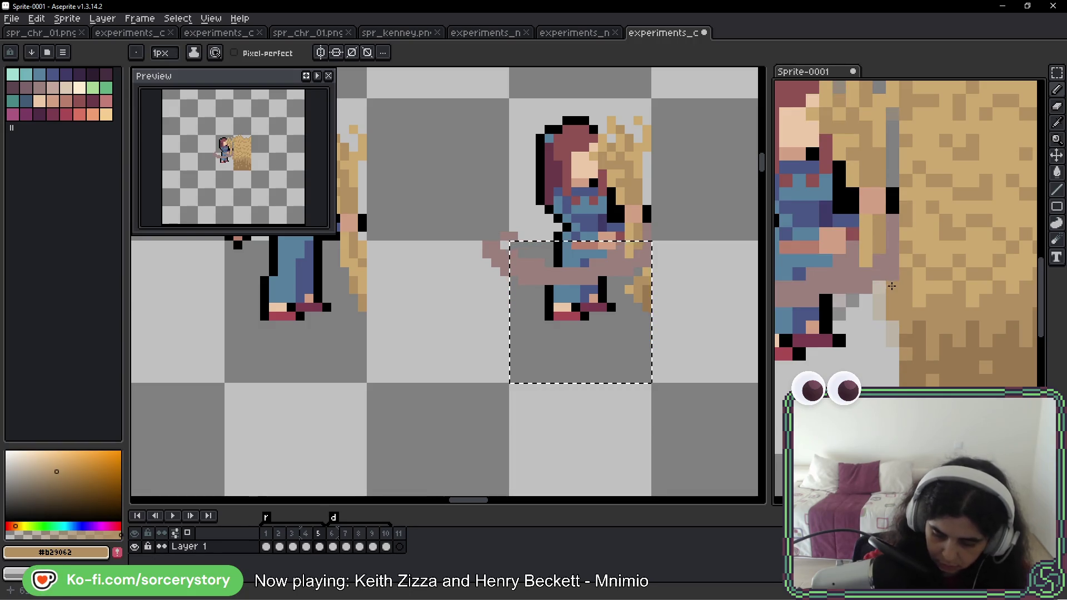
key("Left")
left_click(954, 330, "alt")
key("Right")
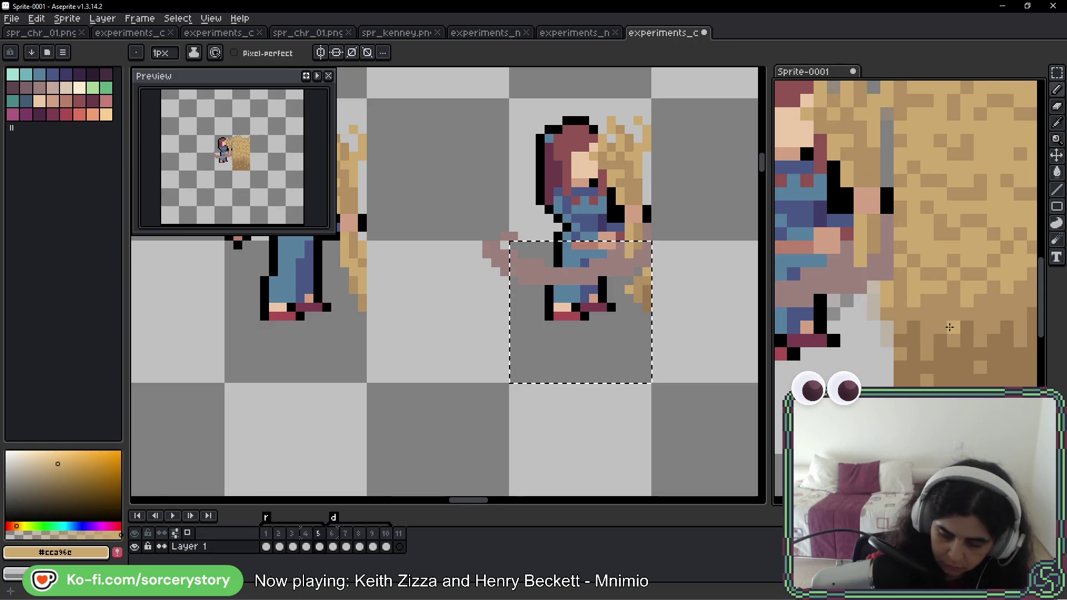
key("Left")
key("Right")
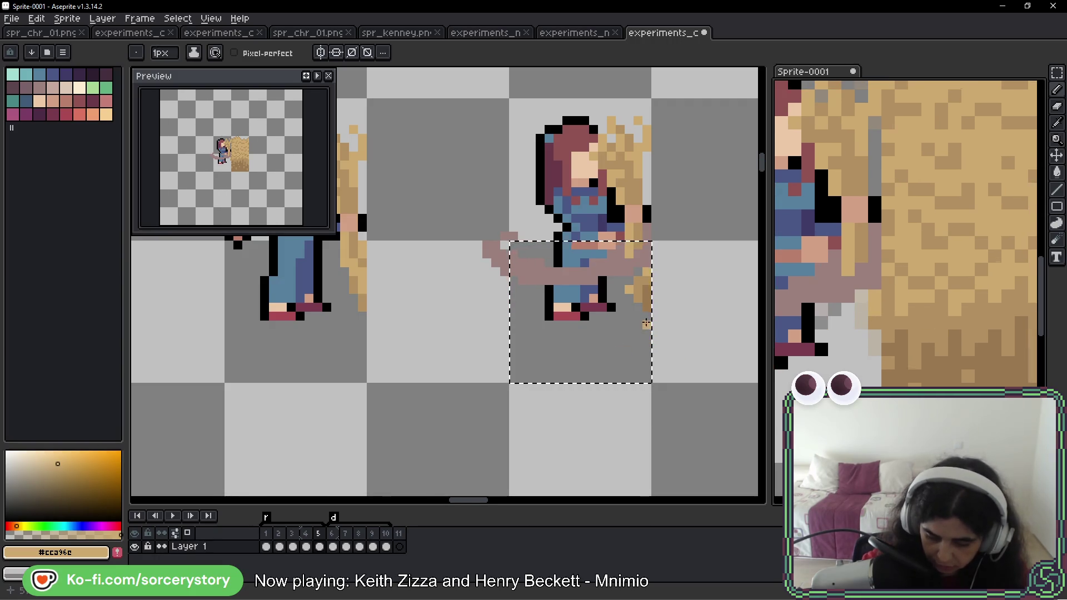
- Erase the stray tan wheat column beside the farmer's legs on the sheet
scroll(610, 256, "up", 3)
left_click(607, 285, "alt")
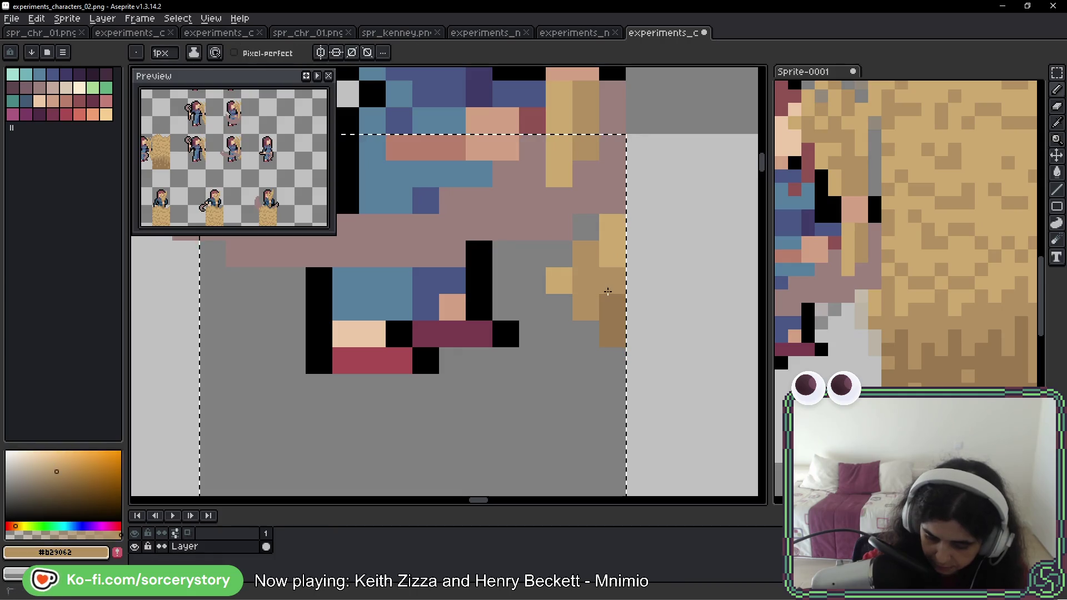
left_click_drag(595, 250, 598, 317)
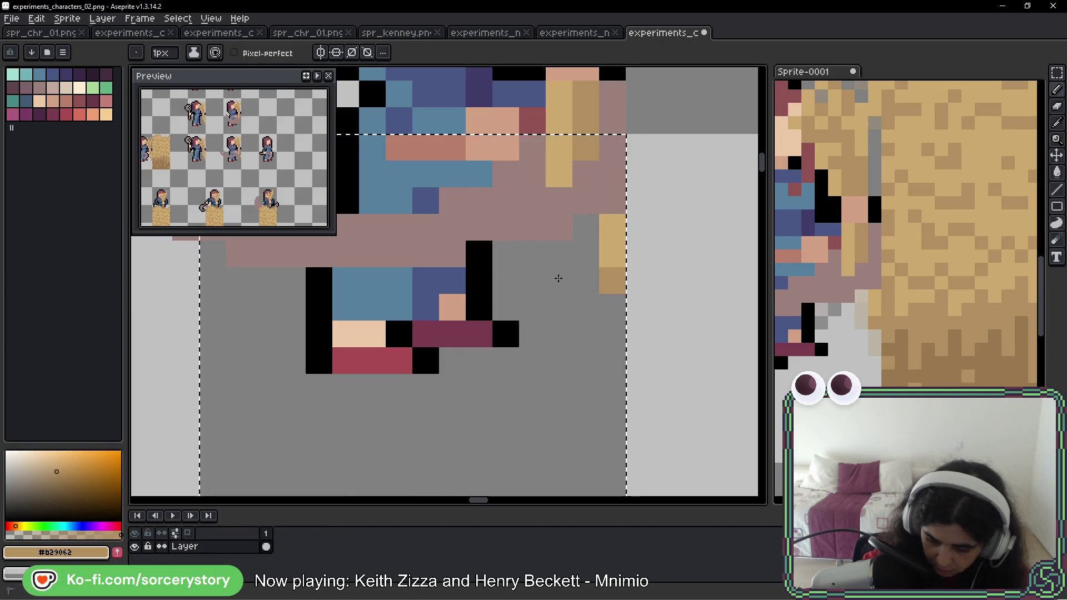
scroll(639, 358, "down", 5)
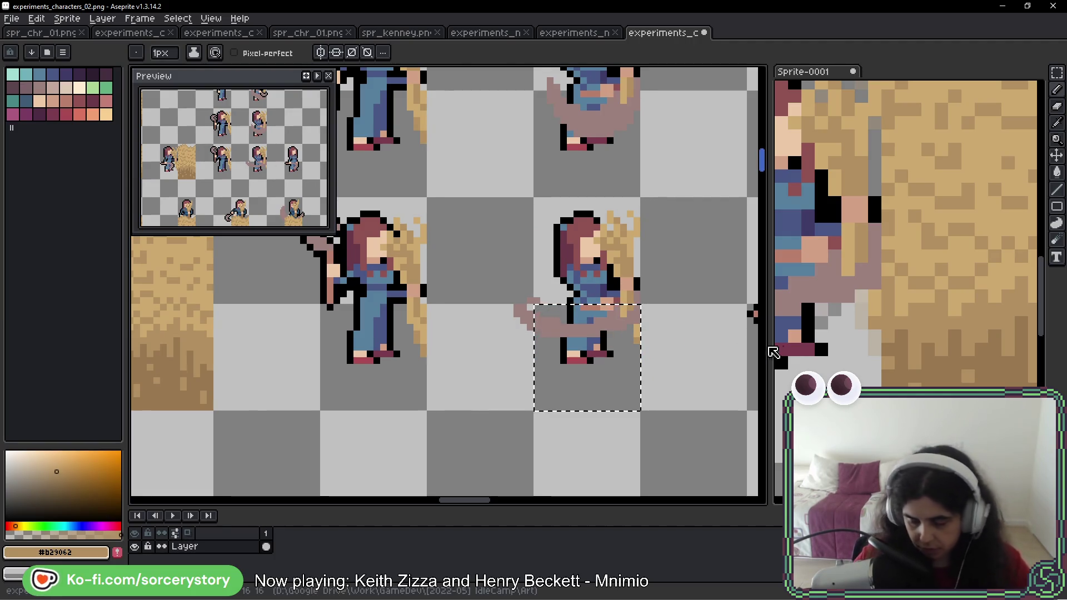
- Play the Sprite-0001 farmer animation and stop it on frame 5
left_click(900, 308)
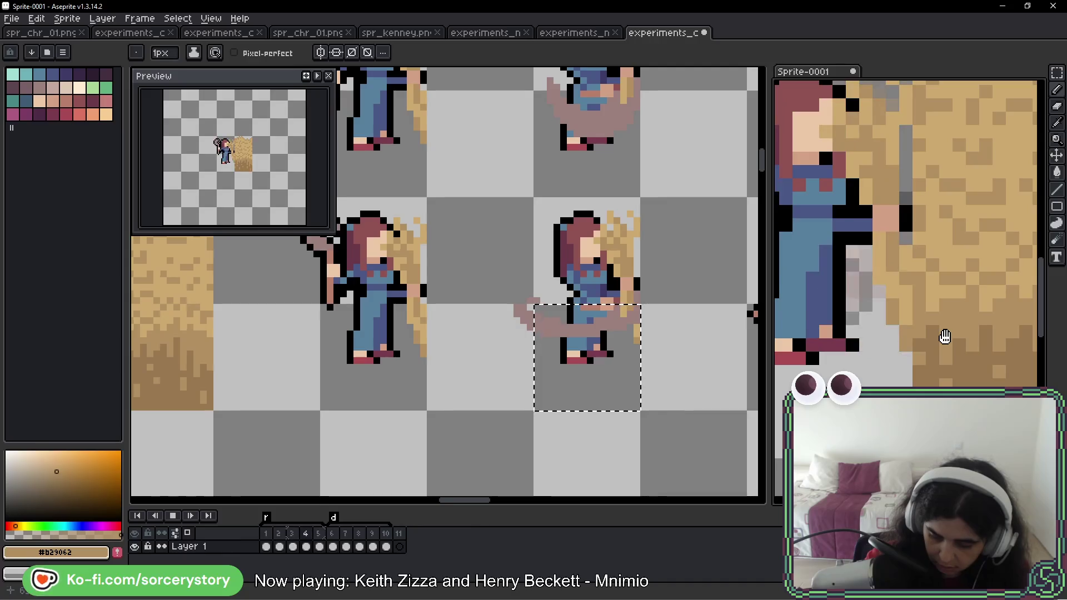
scroll(943, 339, "down", 2)
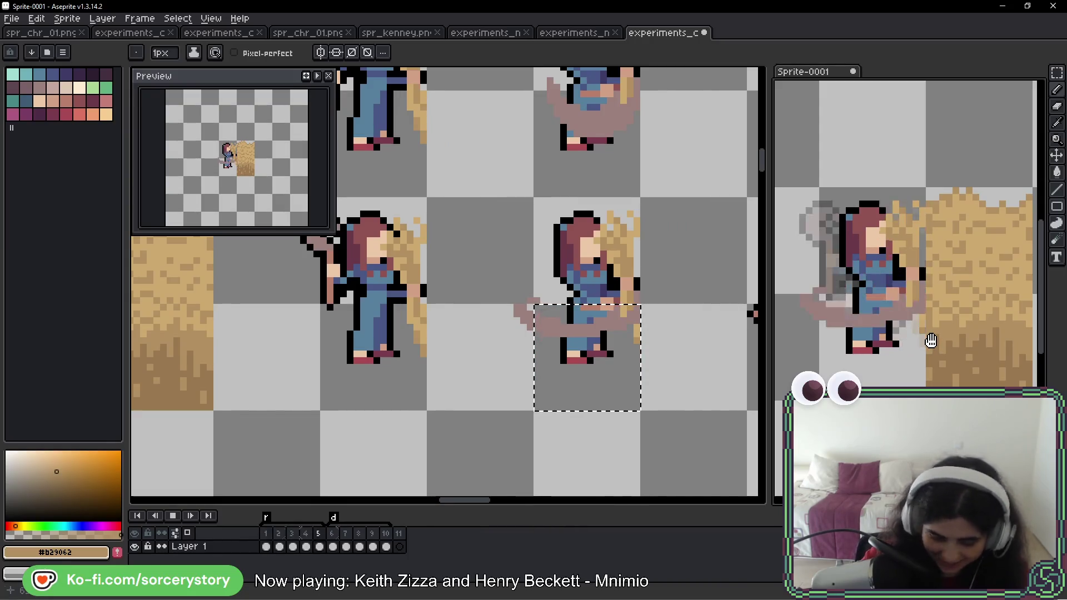
key("Return")
key("Return")
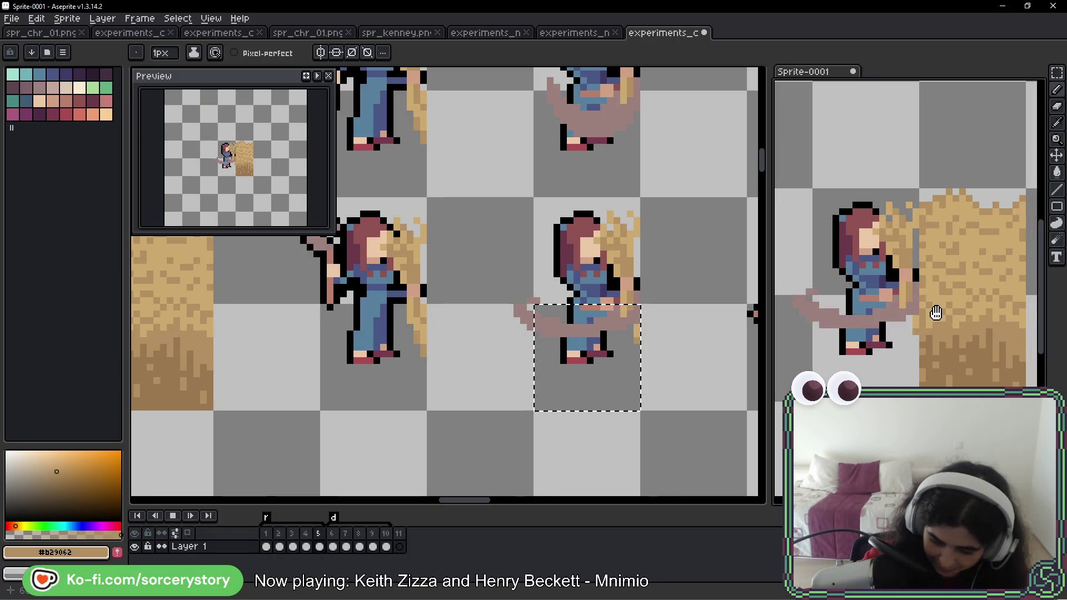
key("Return")
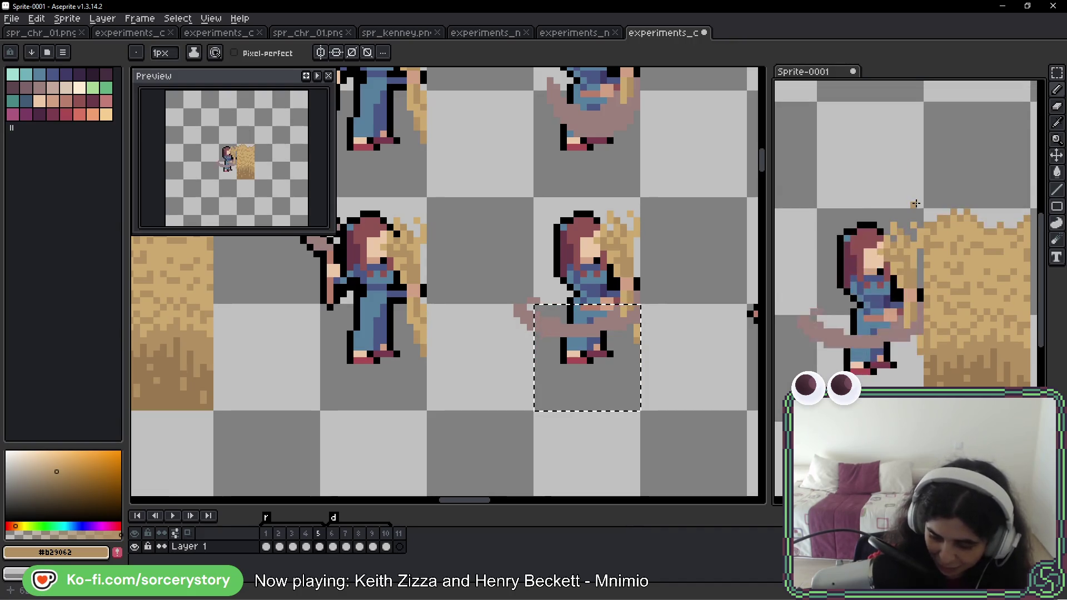
scroll(940, 254, "down", 1)
scroll(940, 254, "down", 1)
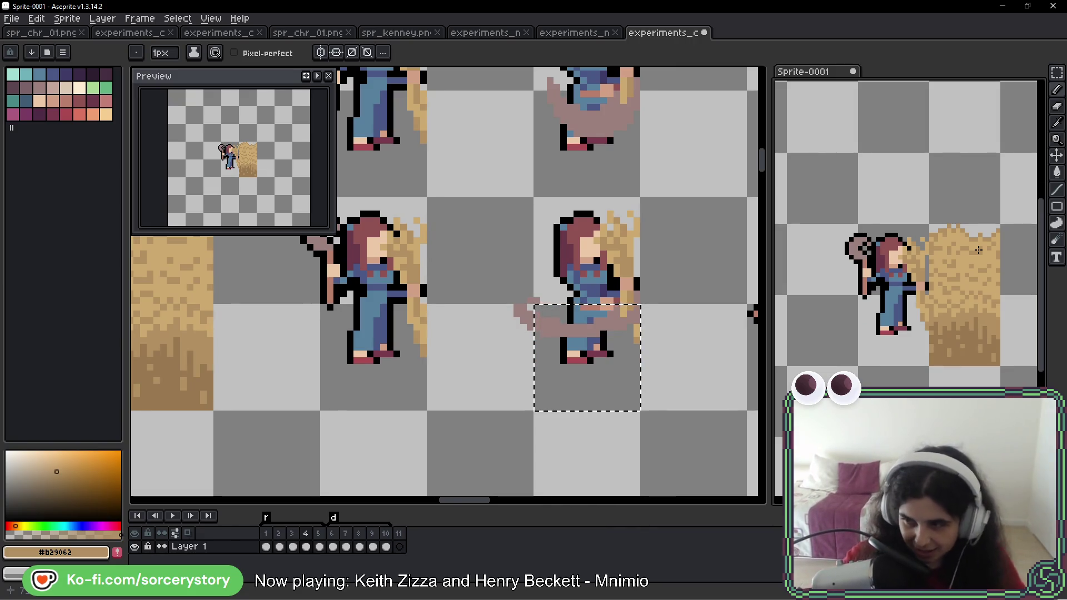
left_click(726, 278)
- Compare the sheet against Sprite-0001's harvesting frames, stepping through them up to frame 10
scroll(630, 268, "right", 1)
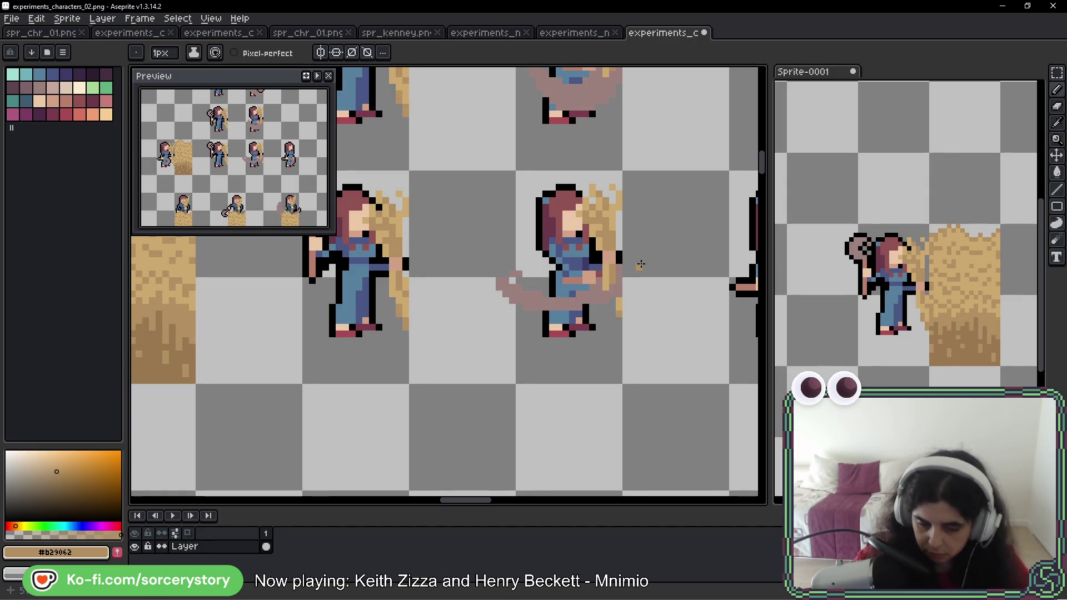
scroll(611, 258, "down", 2)
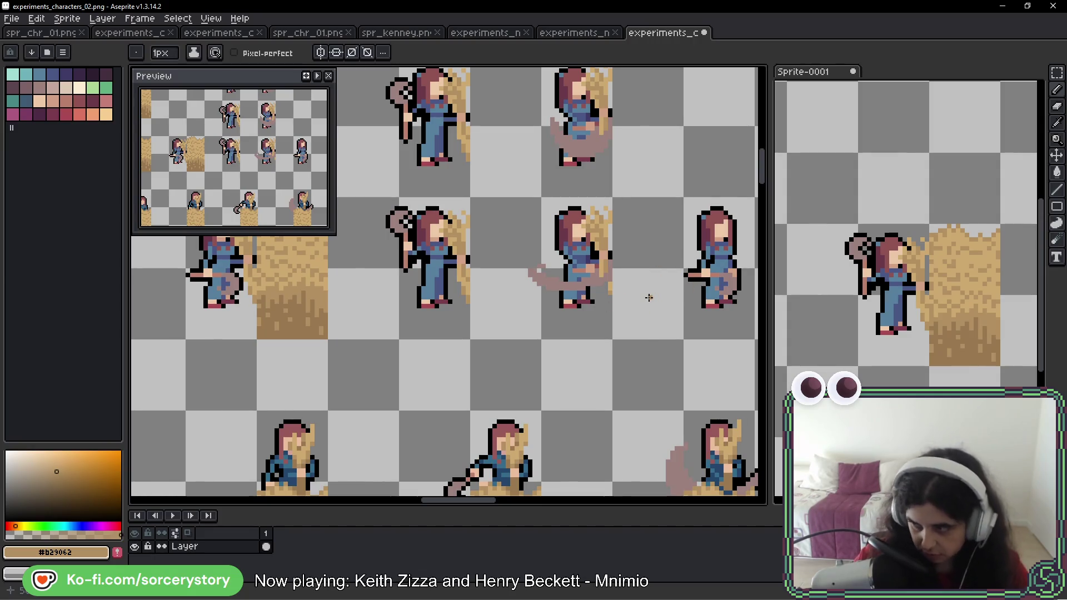
left_click_drag(628, 286, 620, 260)
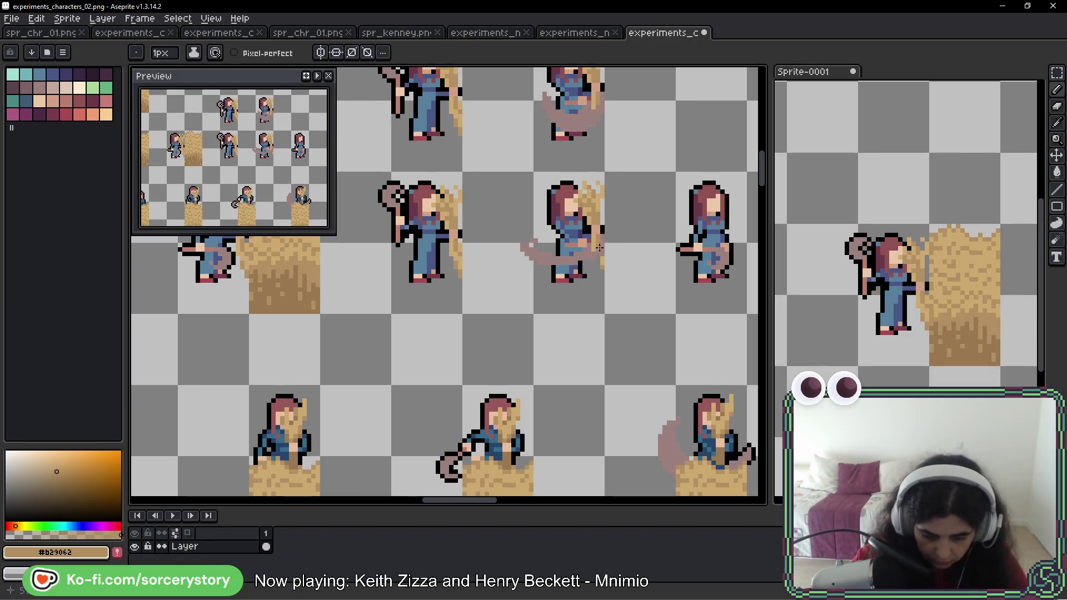
left_click(867, 280)
key("Left")
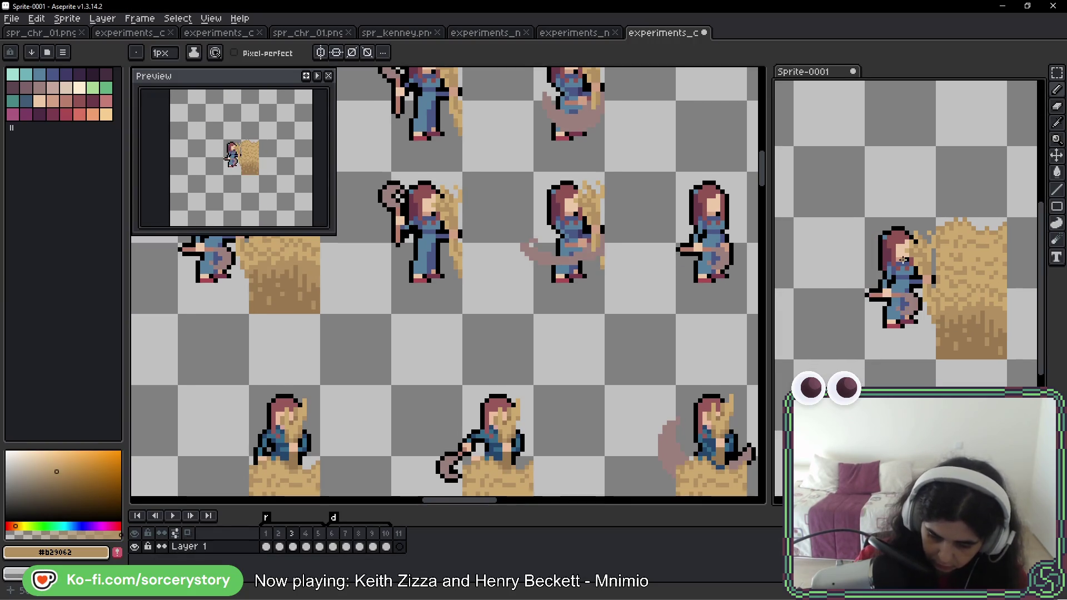
key("Right")
key("Right")
key("Right")
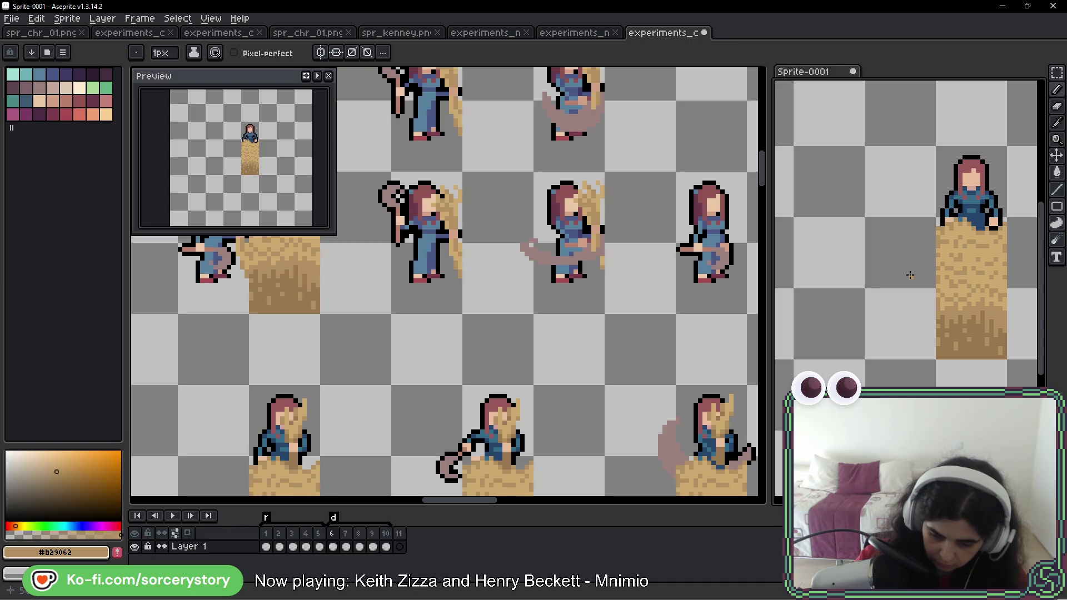
key("Right")
key("Right")
key("Right")
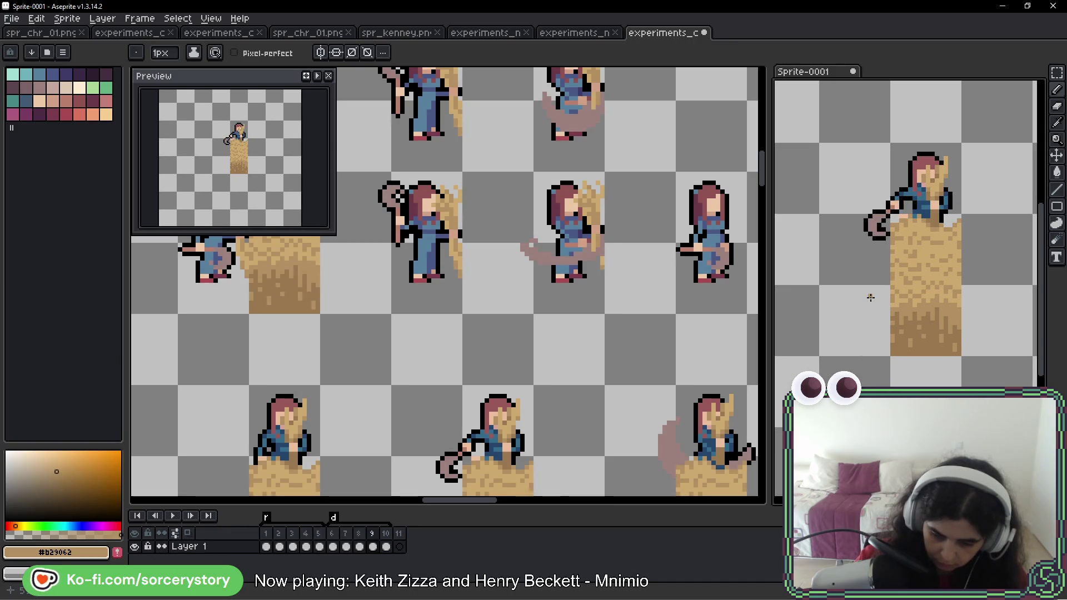
key("Left")
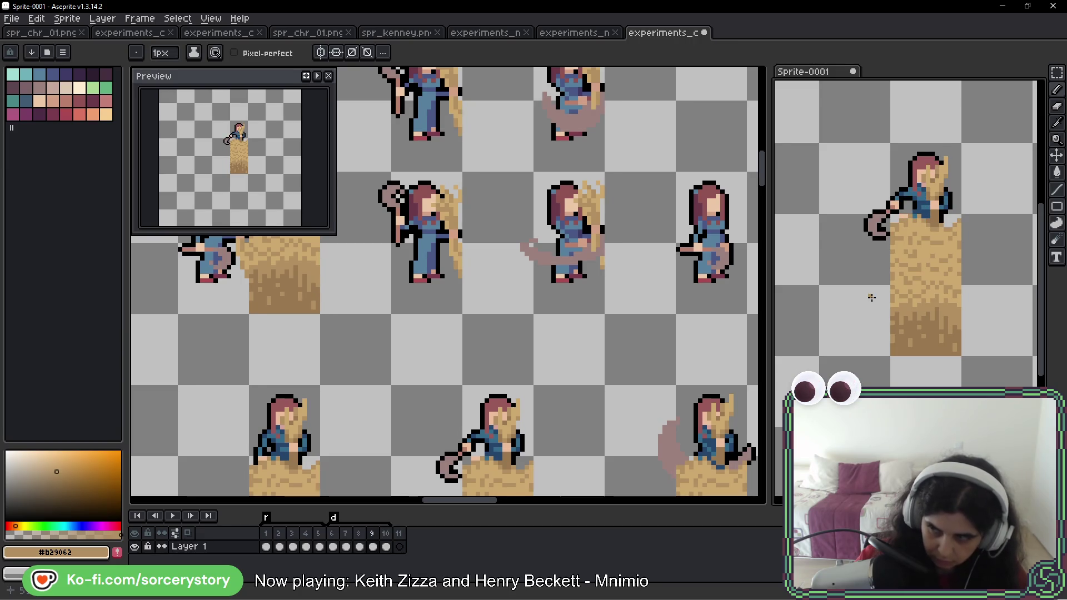
key("Right")
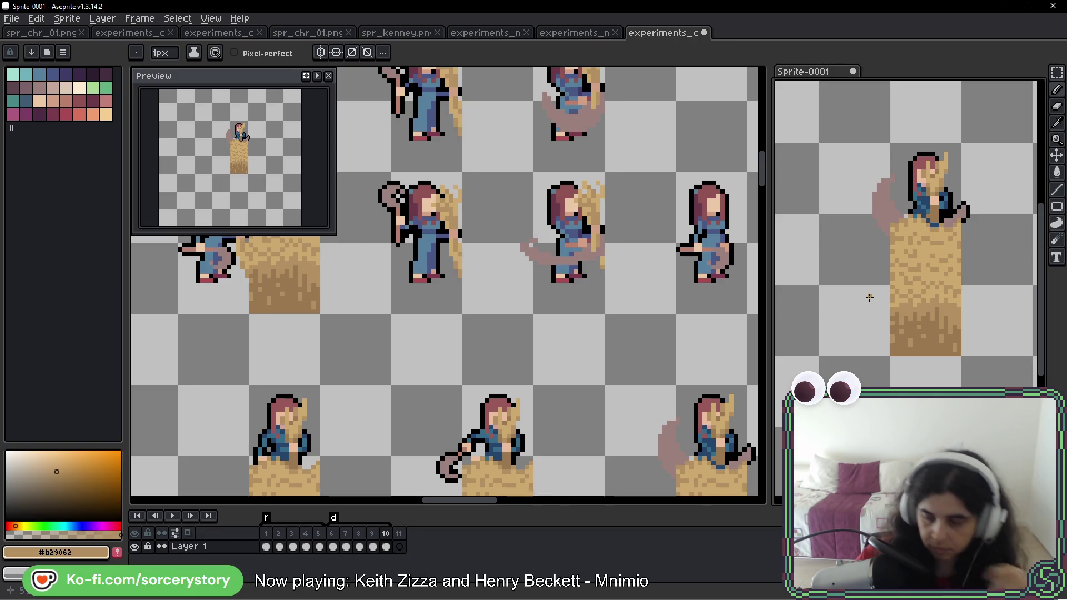
- Return to experiments_characters_02.png, save it with Ctrl+S, and recentre on the farmer poses
mouse_move(610, 254)
left_mouse_down()
mouse_move(486, 277)
mouse_move(510, 266)
left_mouse_up()
key("ctrl+s")
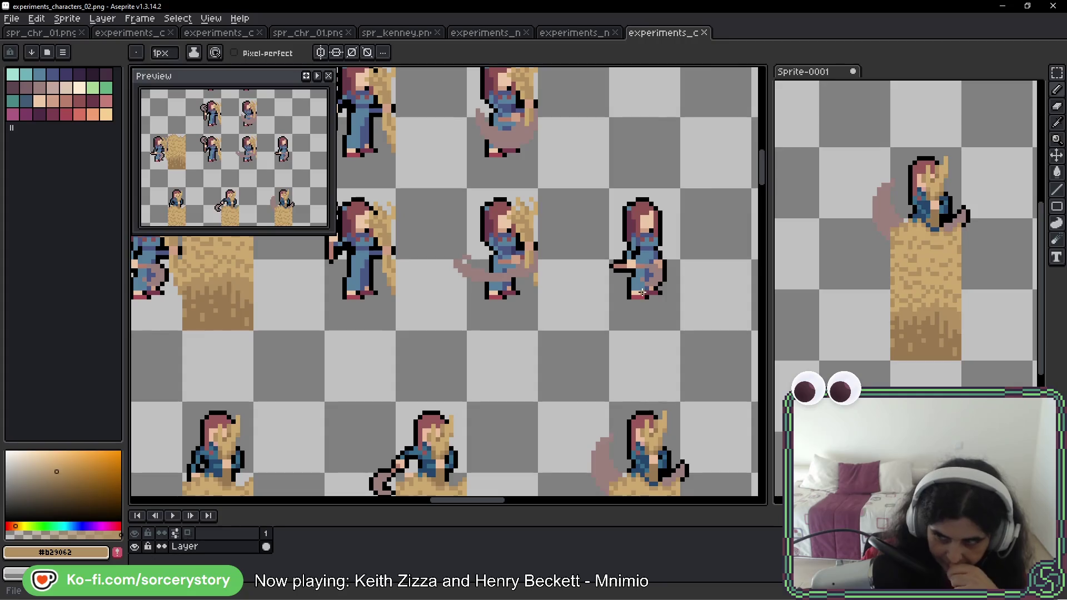
left_click_drag(653, 258, 679, 265)
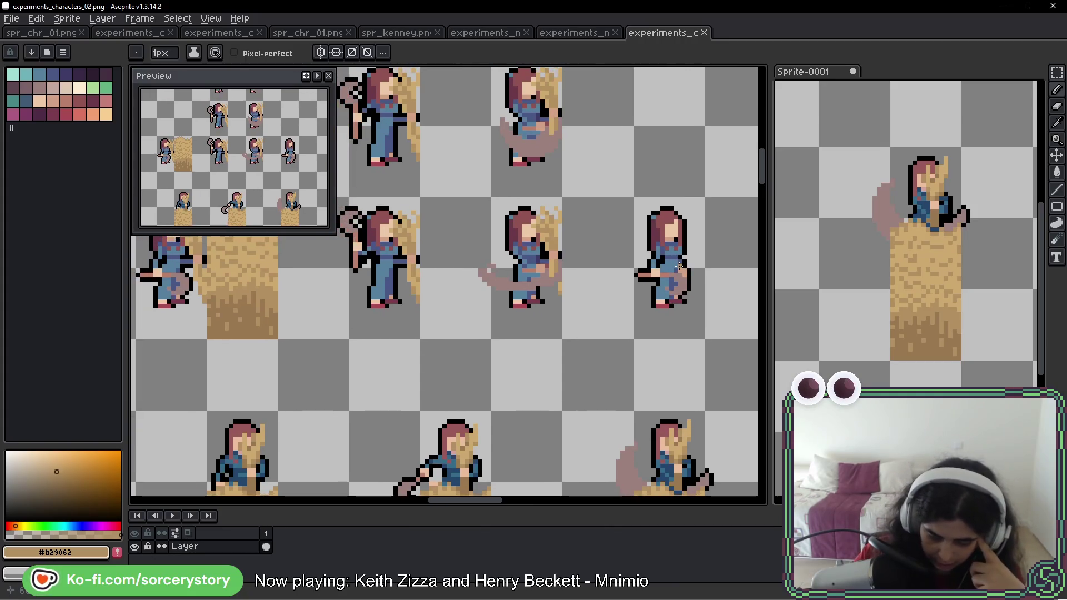
left_click_drag(534, 317, 665, 324)
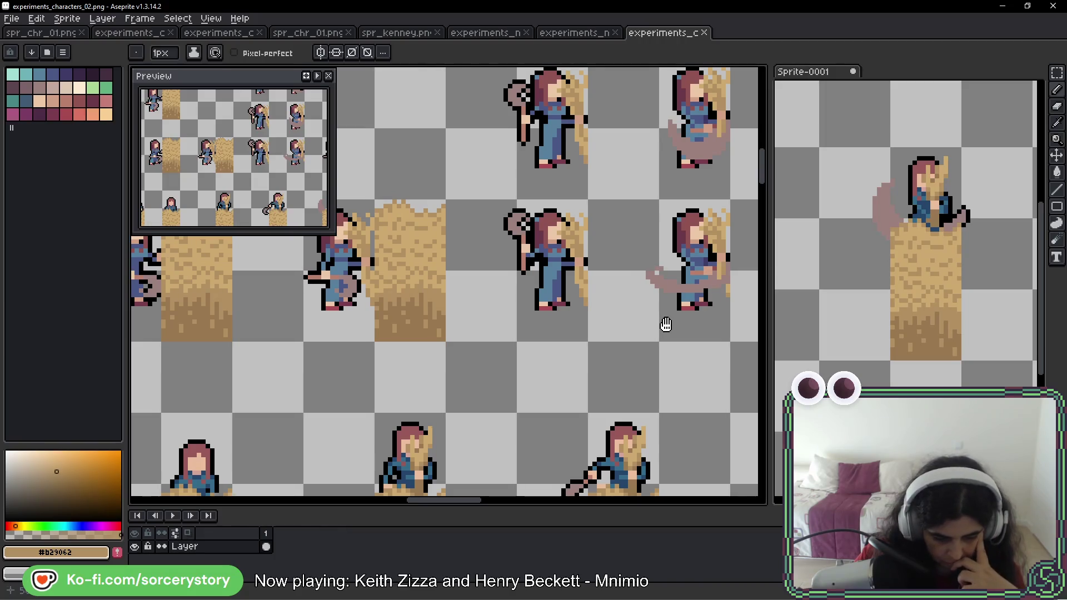
left_click_drag(665, 325, 534, 322)
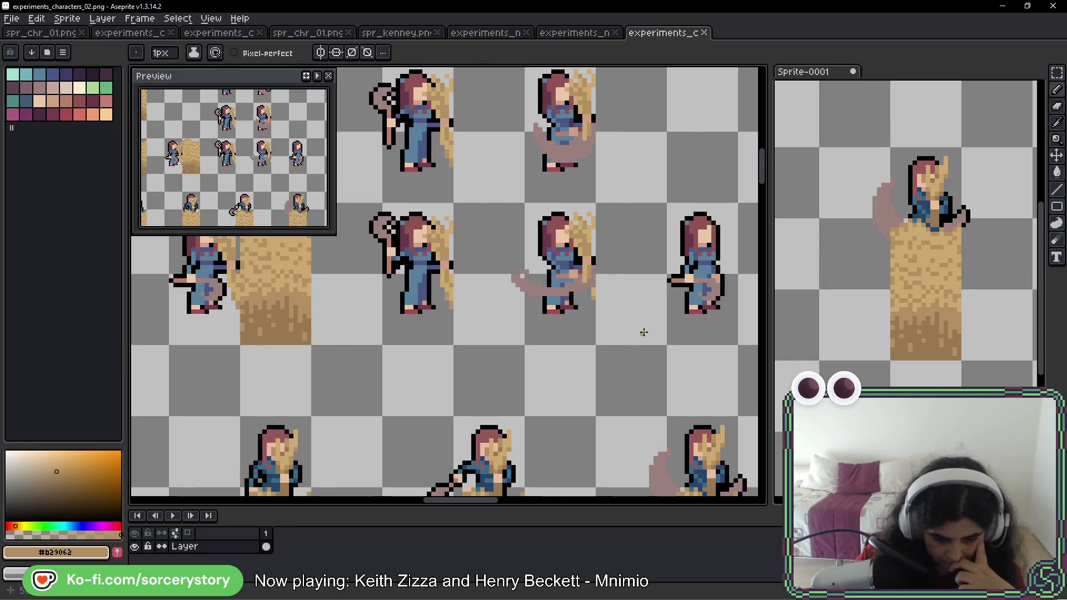
mouse_move(644, 329)
left_mouse_down()
mouse_move(638, 289)
mouse_move(628, 318)
mouse_move(621, 287)
left_mouse_up()
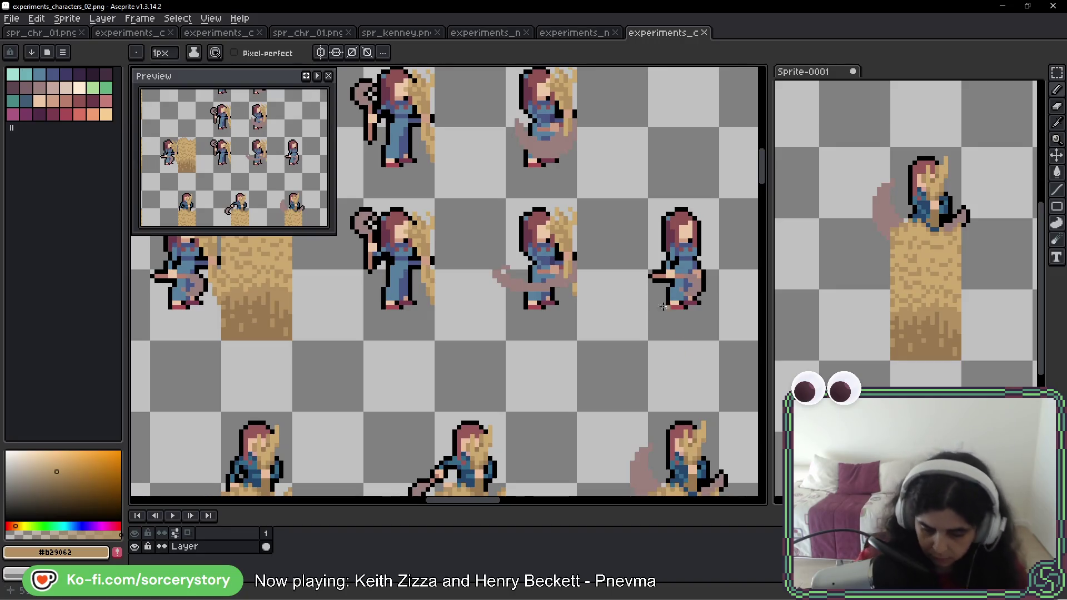
- Pan down the sheet to the lower rows of farmers behind the wheat tiles
left_click_drag(670, 314, 642, 318)
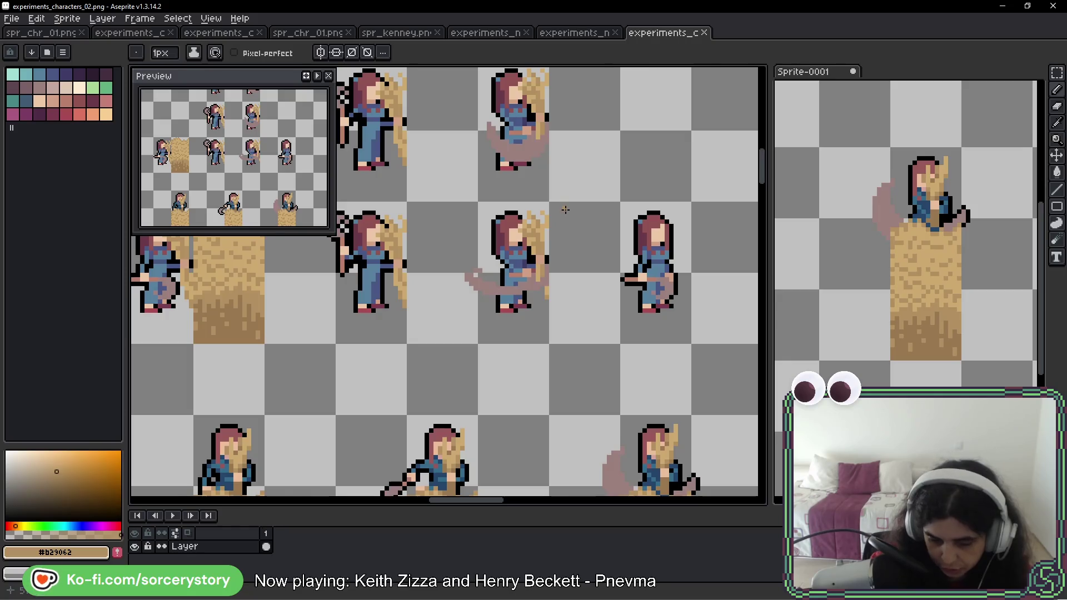
scroll(561, 214, "down", 3)
scroll(561, 213, "up", 4)
scroll(562, 215, "down", 1)
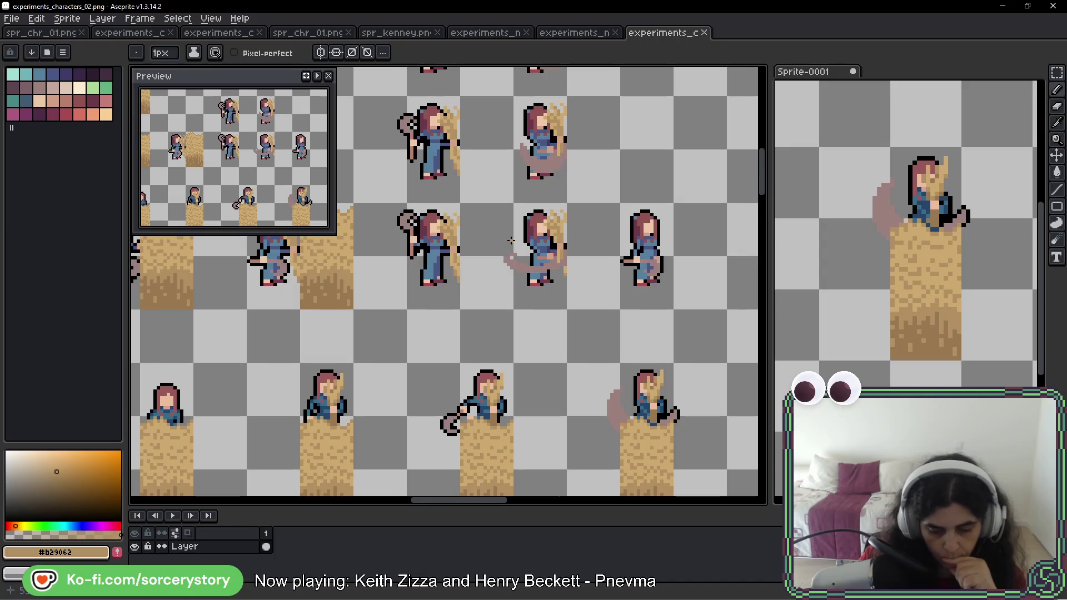
scroll(511, 269, "down", 1)
mouse_move(511, 269)
left_mouse_down()
mouse_move(602, 278)
mouse_move(445, 277)
left_mouse_up()
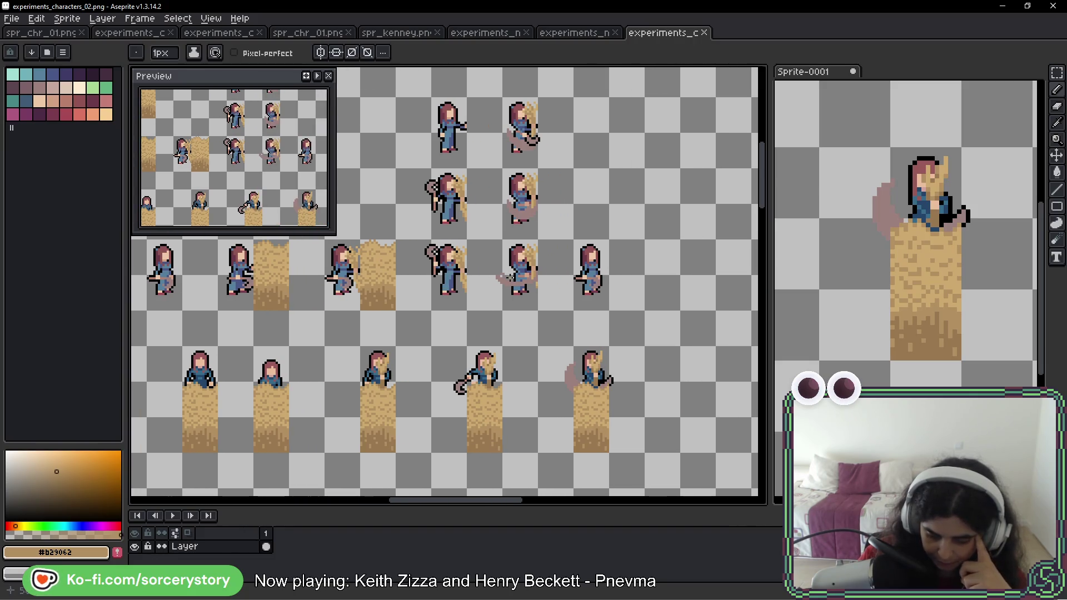
mouse_move(423, 364)
left_mouse_down()
mouse_move(429, 341)
mouse_move(561, 283)
left_mouse_up()
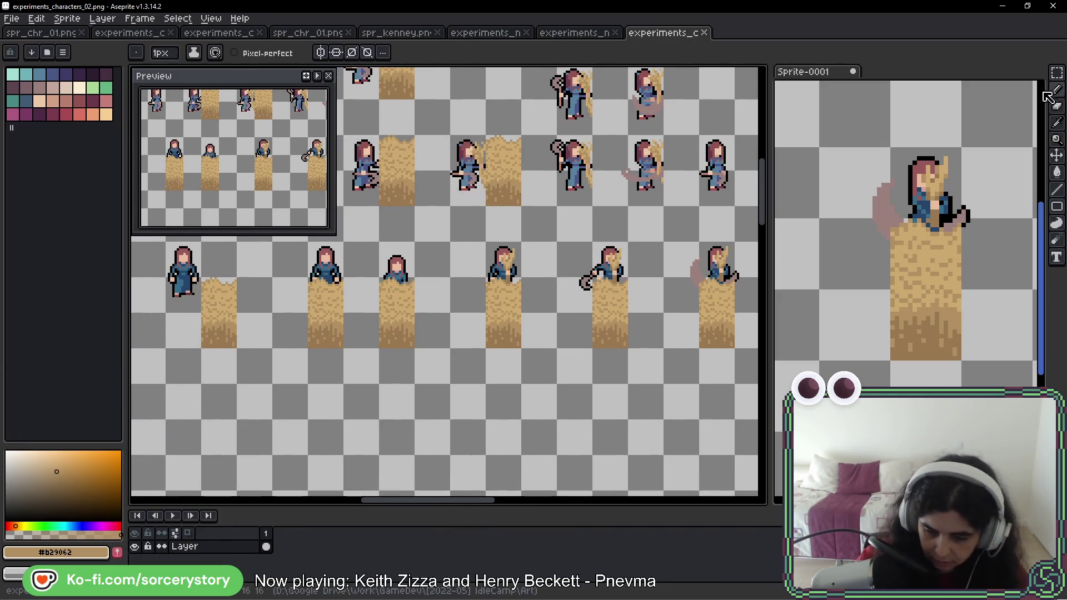
- Marquee-select one wheat tile block, then copy and paste a duplicate
key("m")
left_click_drag(356, 285, 510, 295)
left_click_drag(465, 250, 678, 323)
scroll(481, 325, "right", 3)
left_click(480, 325)
left_click_drag(585, 295, 443, 303)
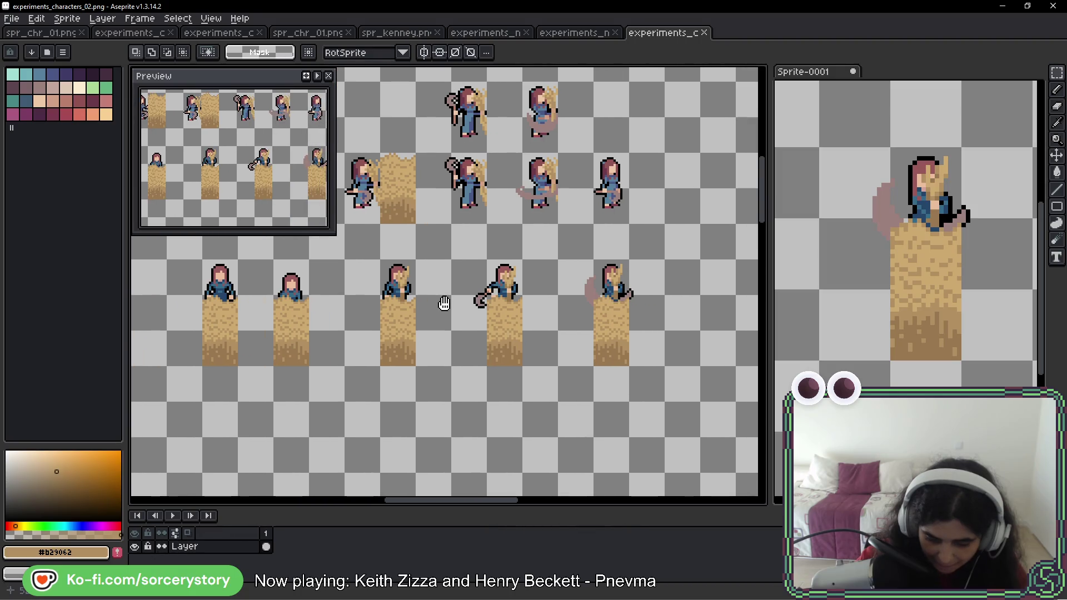
scroll(444, 302, "left", 5)
mouse_move(282, 299)
left_mouse_down()
mouse_move(317, 367)
mouse_move(363, 353)
mouse_move(364, 333)
left_mouse_up()
key("ctrl+c")
key("ctrl+v")
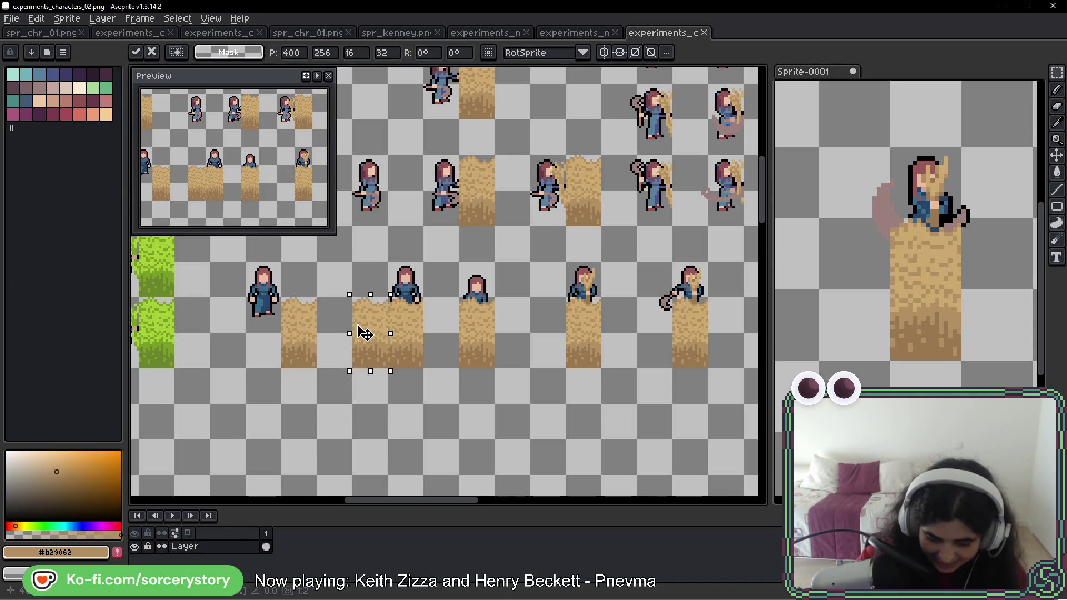
- Move the pasted wheat tile copy down-left and commit its position
scroll(369, 328, "up", 2)
key("w")
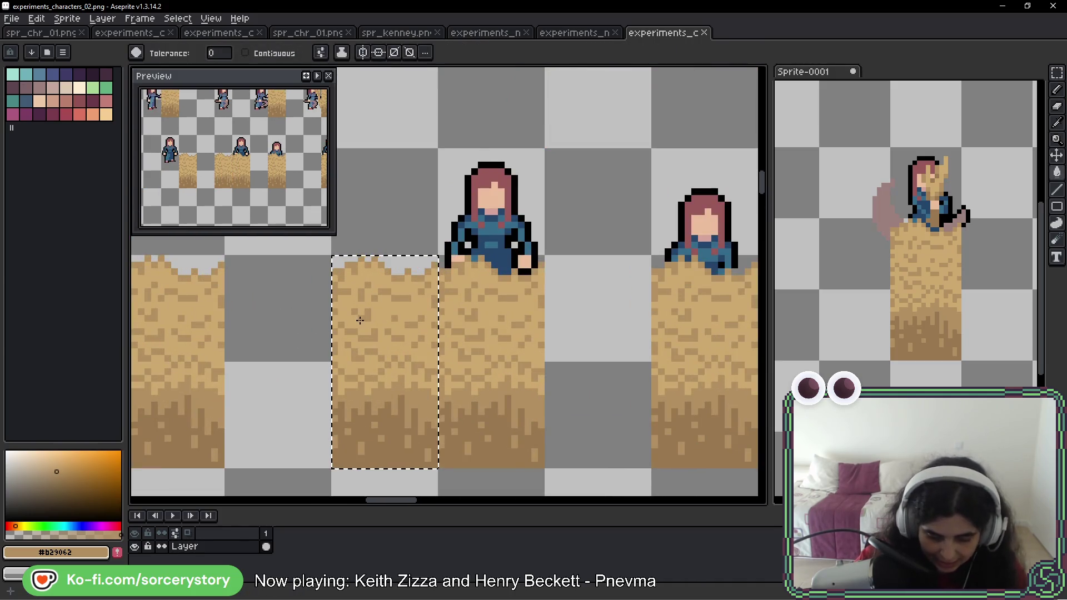
scroll(360, 321, "down", 1)
left_click(1057, 73)
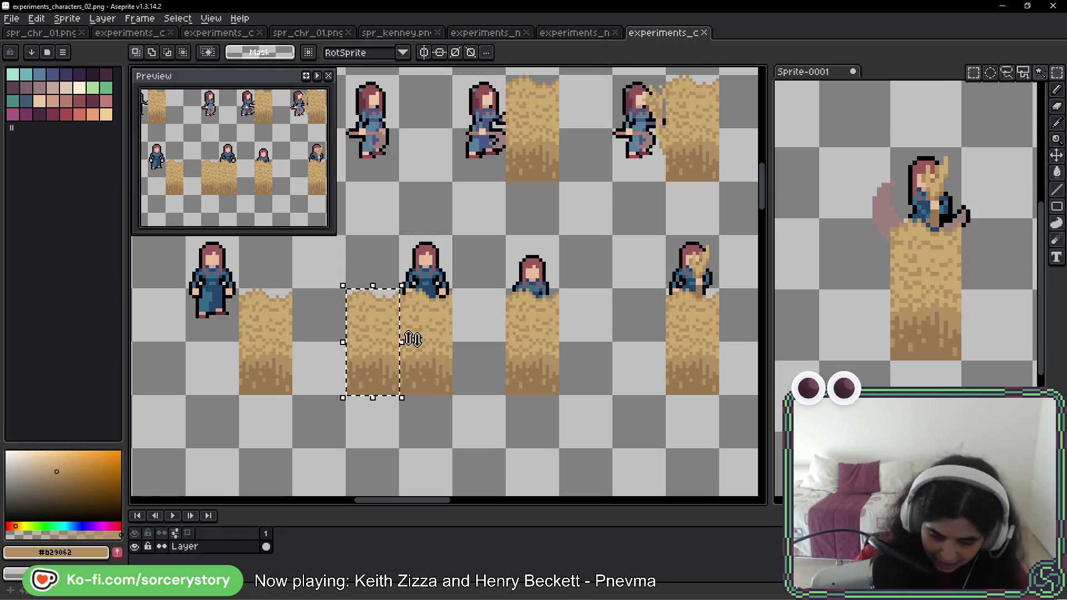
mouse_move(388, 326)
left_mouse_down()
mouse_move(344, 435)
mouse_move(349, 322)
left_mouse_up()
key("Return")
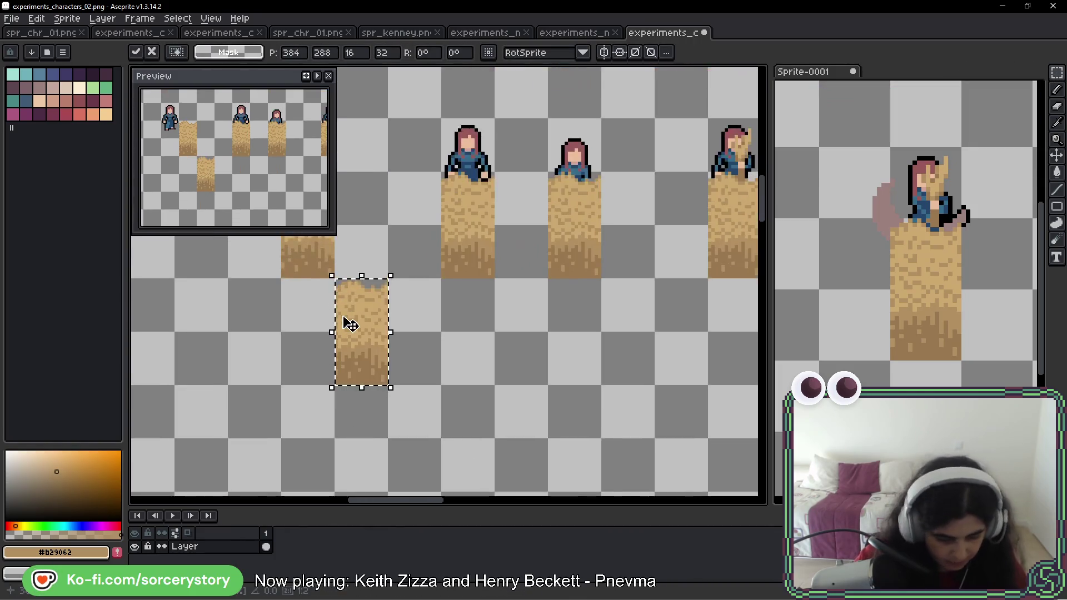
- Recolour the copied tile's sand and brown base with the green swatch
scroll(347, 319, "up", 1)
key("w")
left_click(106, 87)
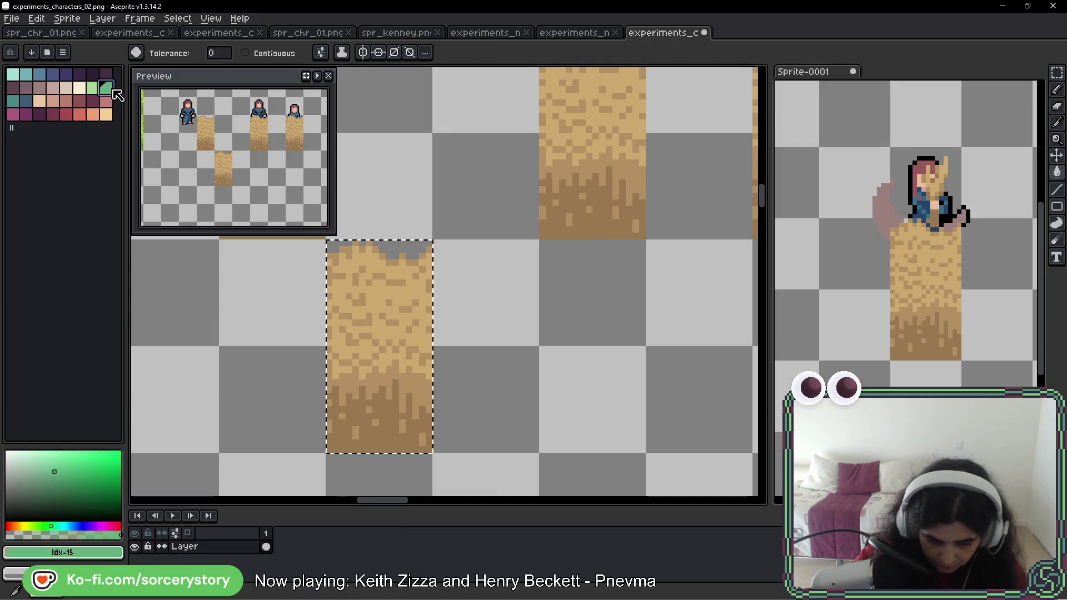
left_click(377, 278)
left_click(375, 377)
left_click(375, 405)
- Move the green block below the wheat rows and commit it
scroll(381, 407, "down", 1)
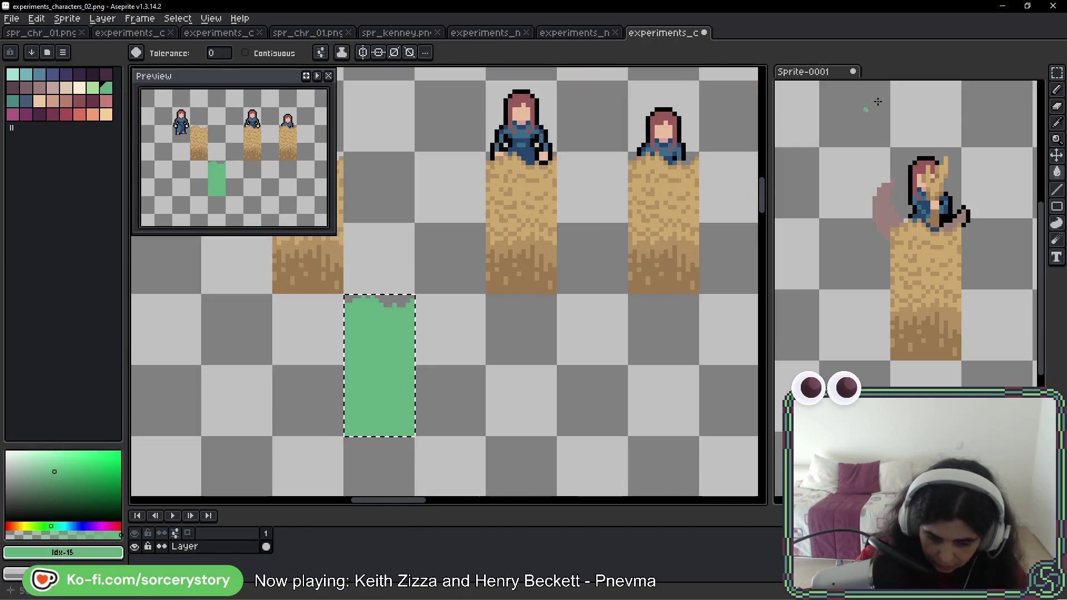
key("m")
scroll(500, 302, "down", 3)
mouse_move(452, 327)
left_mouse_down()
mouse_move(433, 362)
mouse_move(432, 341)
left_mouse_up()
key("Return")
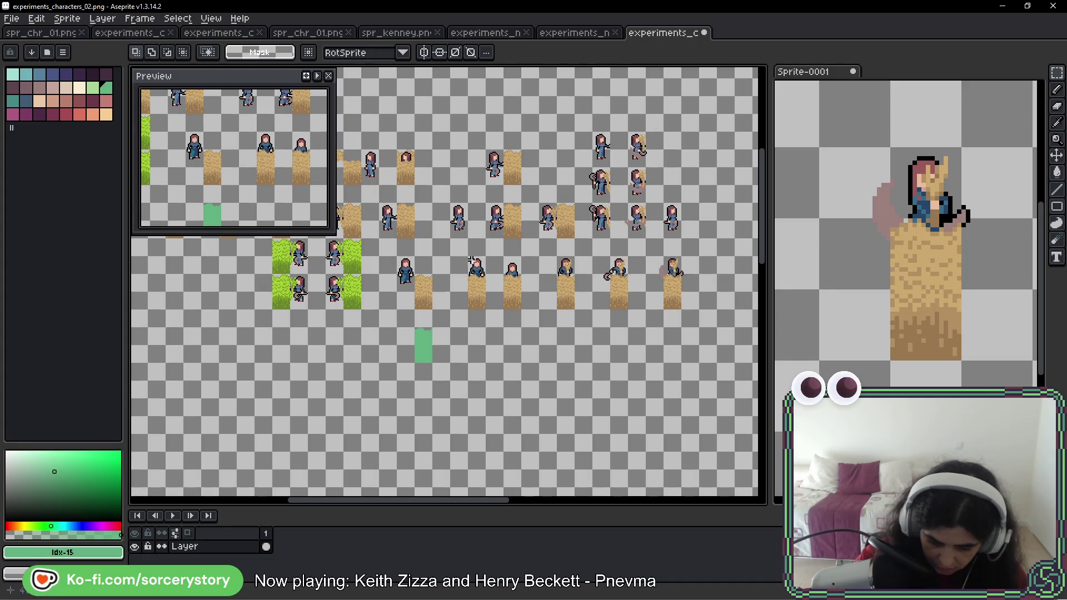
- Duplicate the farmer-on-wheat row downward and stamp green blocks under the copied farmers
mouse_move(455, 250)
left_mouse_down()
mouse_move(701, 311)
mouse_move(661, 340)
mouse_move(676, 362)
left_mouse_up()
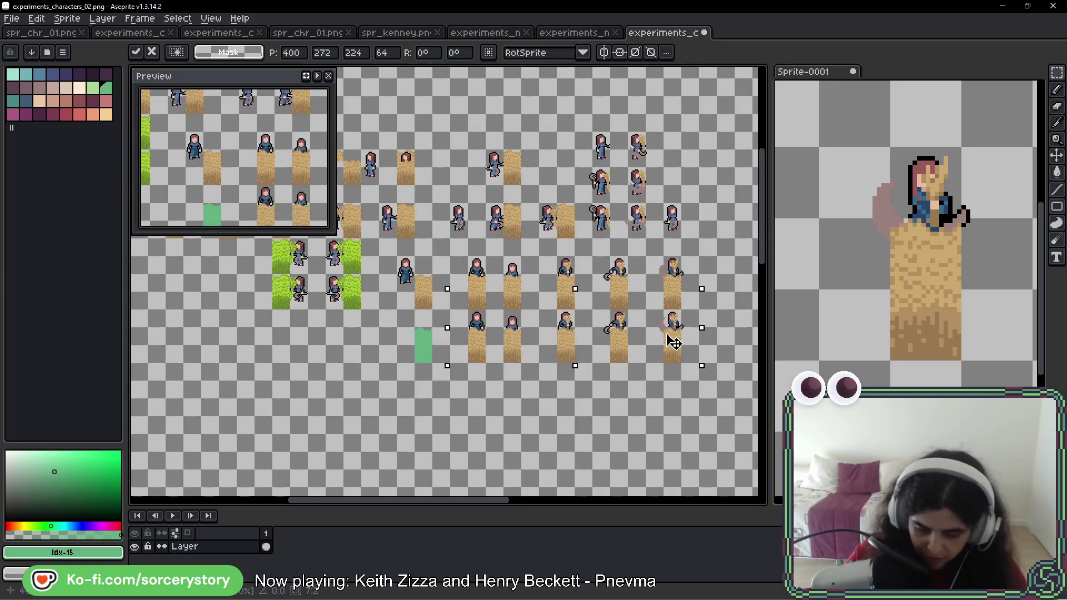
scroll(432, 344, "up", 3)
left_click_drag(458, 266, 508, 371)
mouse_move(484, 312)
left_mouse_down()
mouse_move(533, 361)
mouse_move(300, 328)
left_mouse_up()
mouse_move(240, 350)
left_mouse_down()
mouse_move(602, 345)
mouse_move(423, 342)
mouse_move(514, 334)
mouse_move(729, 340)
left_mouse_up()
left_click_drag(708, 335, 366, 326)
key("Return")
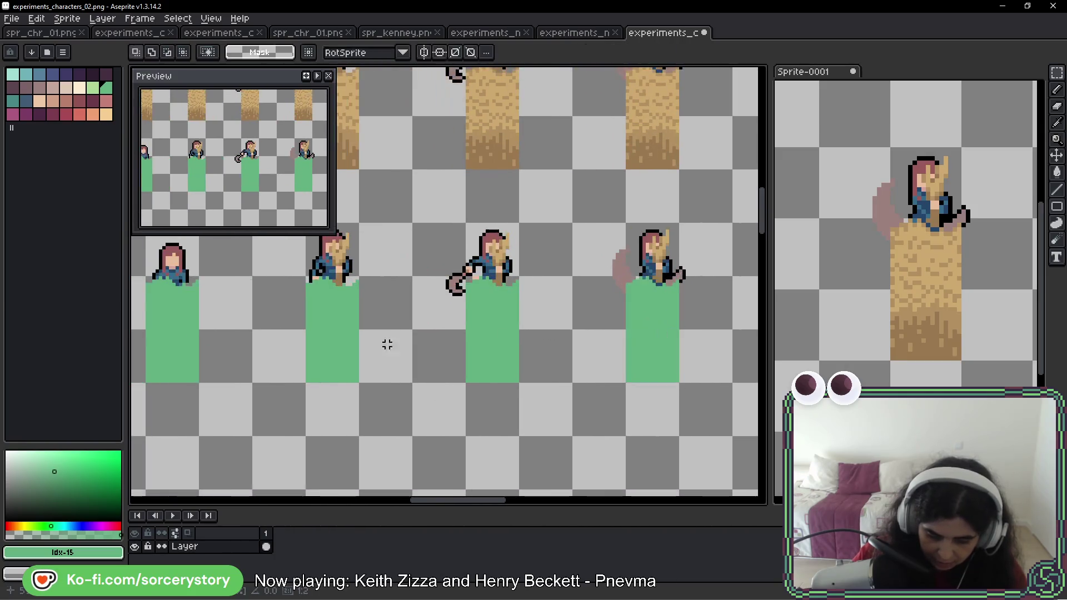
- Delete the green blocks under the copied farmers using contiguous Magic Wand selection
key("w")
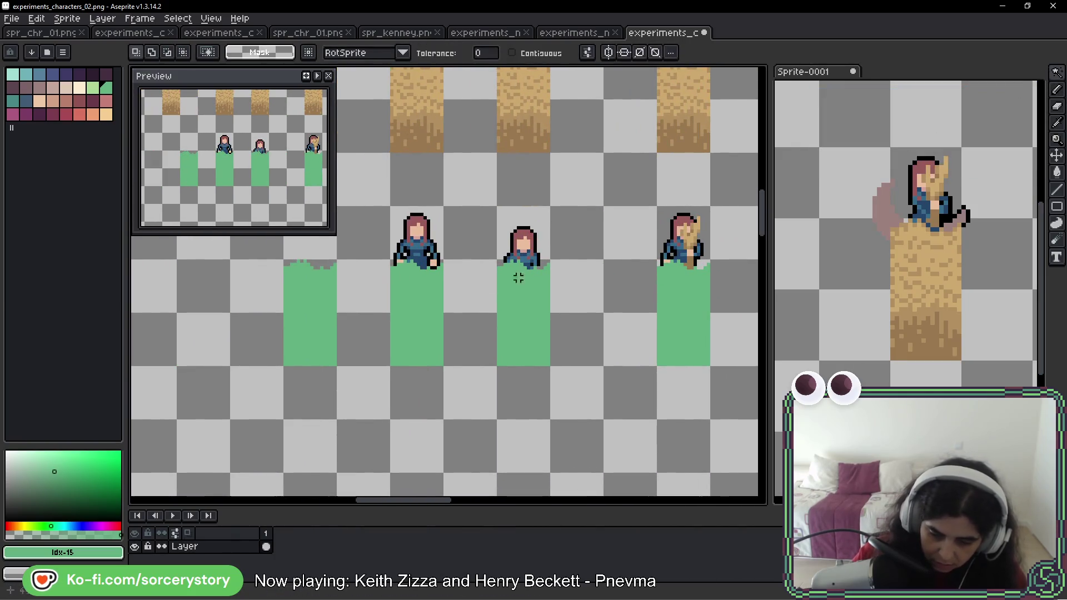
scroll(613, 281, "left", 6)
left_click(512, 53)
left_click(617, 289)
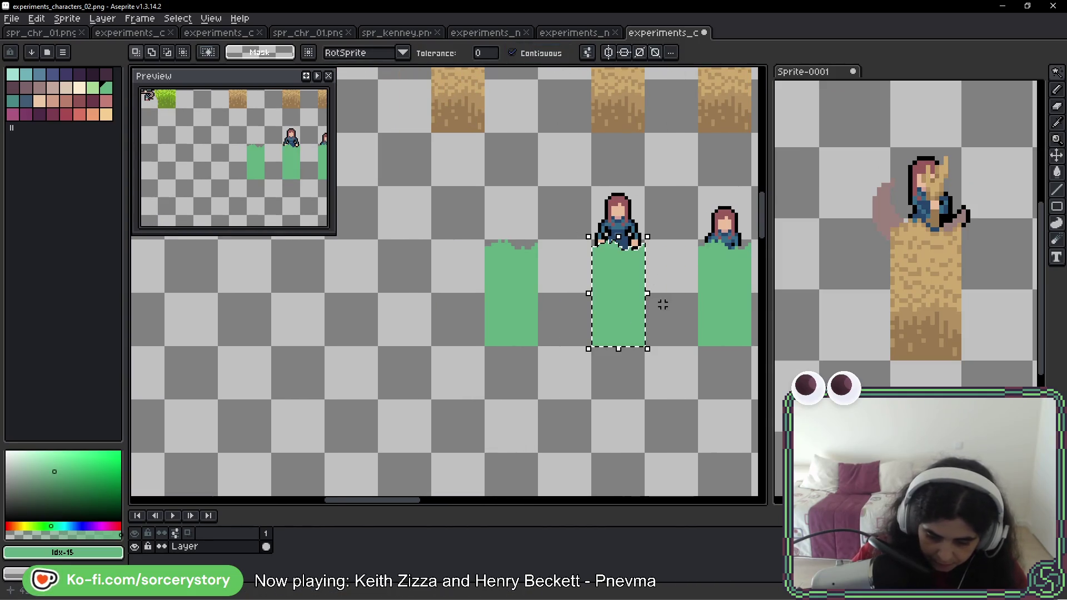
scroll(662, 302, "right", 8)
left_click_drag(359, 311, 464, 312)
key("Delete")
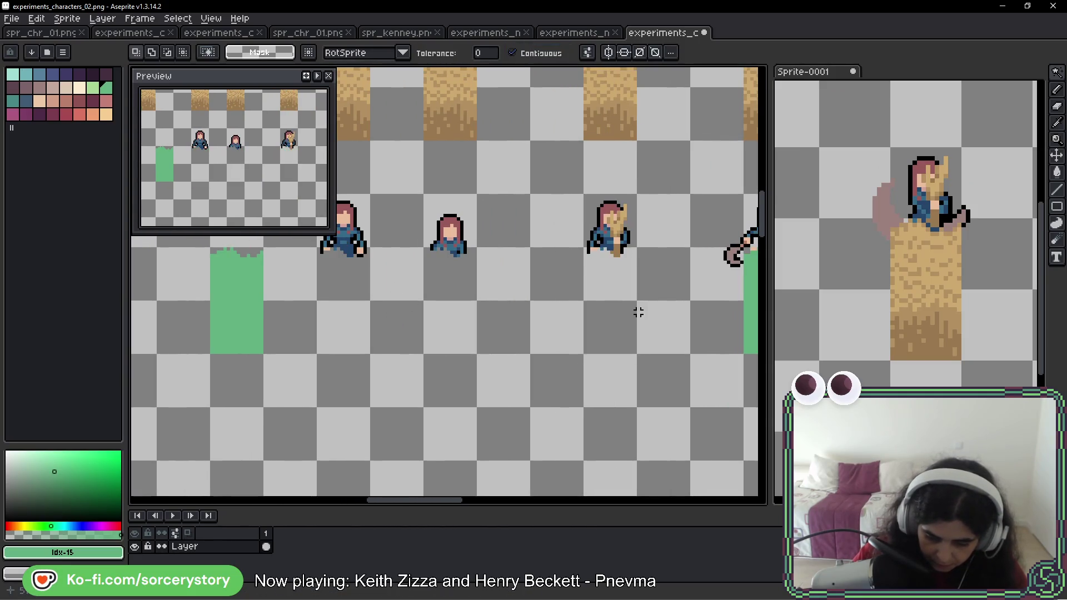
scroll(638, 310, "right", 4)
left_click(500, 309)
key("Delete")
left_click(672, 314)
key("Delete")
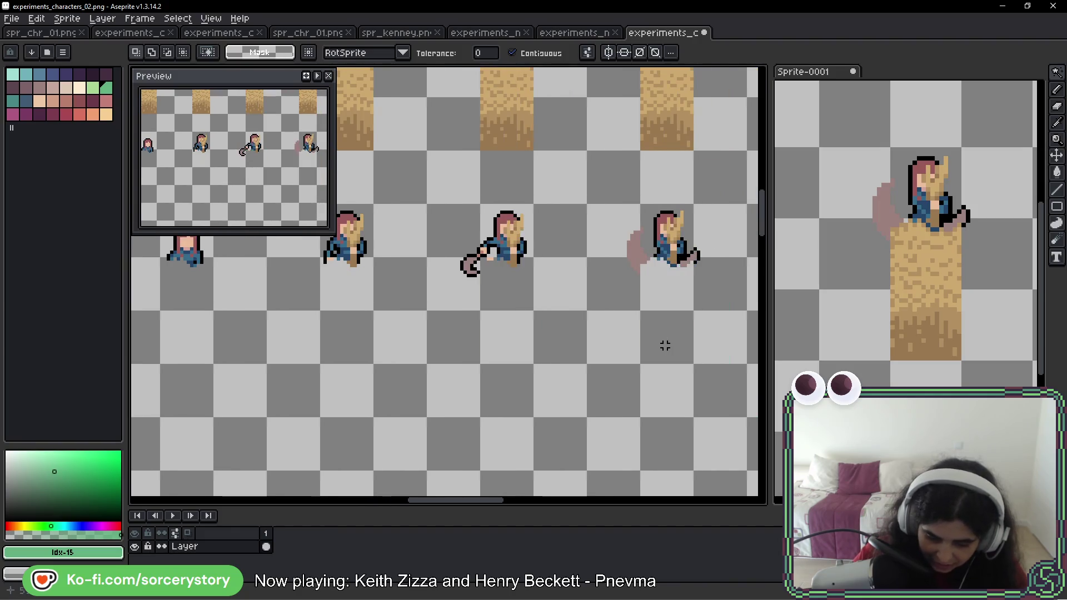
- Shift a standing farmer and its wheat tile one slot to the right
scroll(665, 345, "down", 3)
scroll(657, 345, "up", 2)
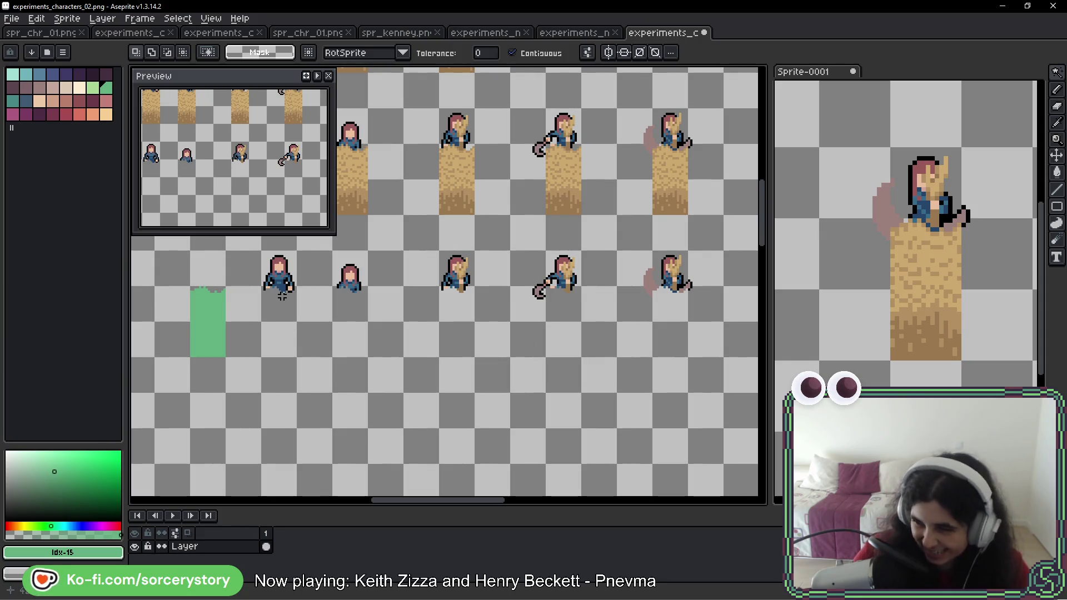
scroll(543, 237, "left", 3)
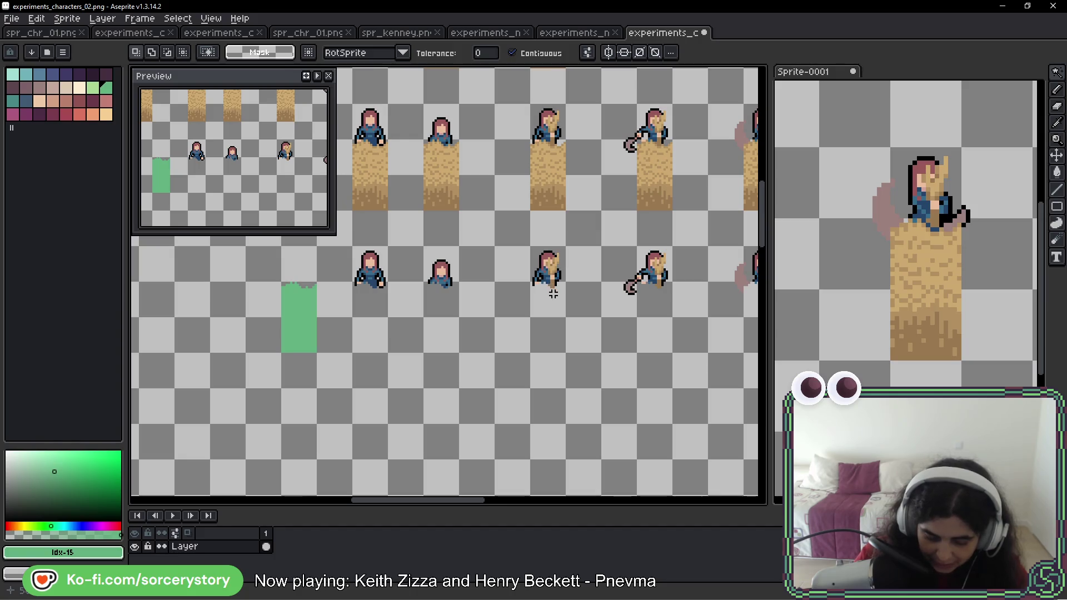
mouse_move(709, 273)
left_mouse_down()
mouse_move(361, 262)
mouse_move(373, 257)
left_mouse_up()
scroll(262, 272, "up", 5)
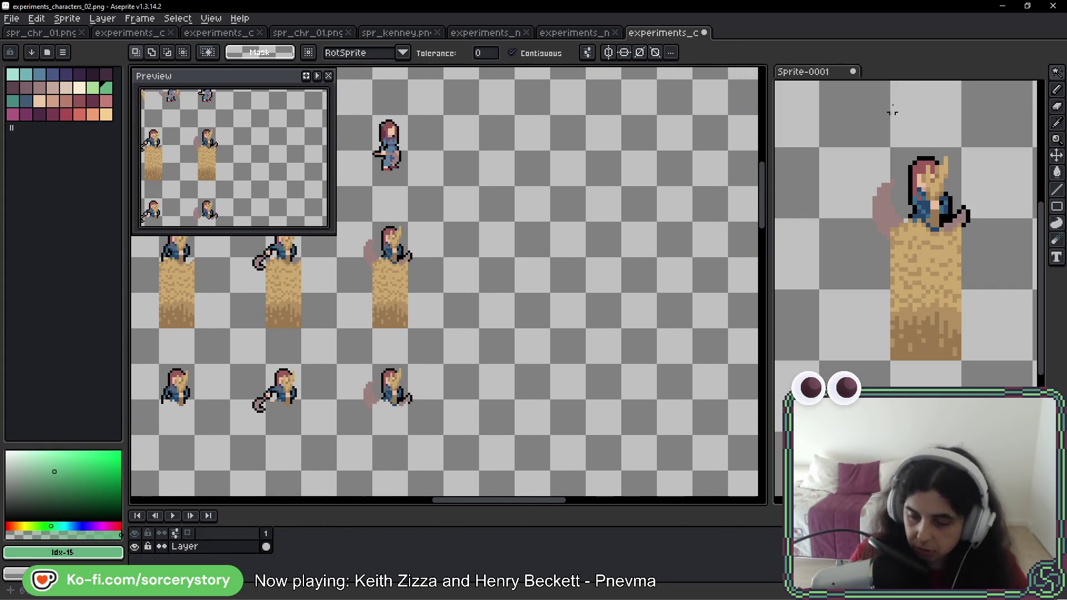
key("m")
left_click_drag(419, 260, 434, 258)
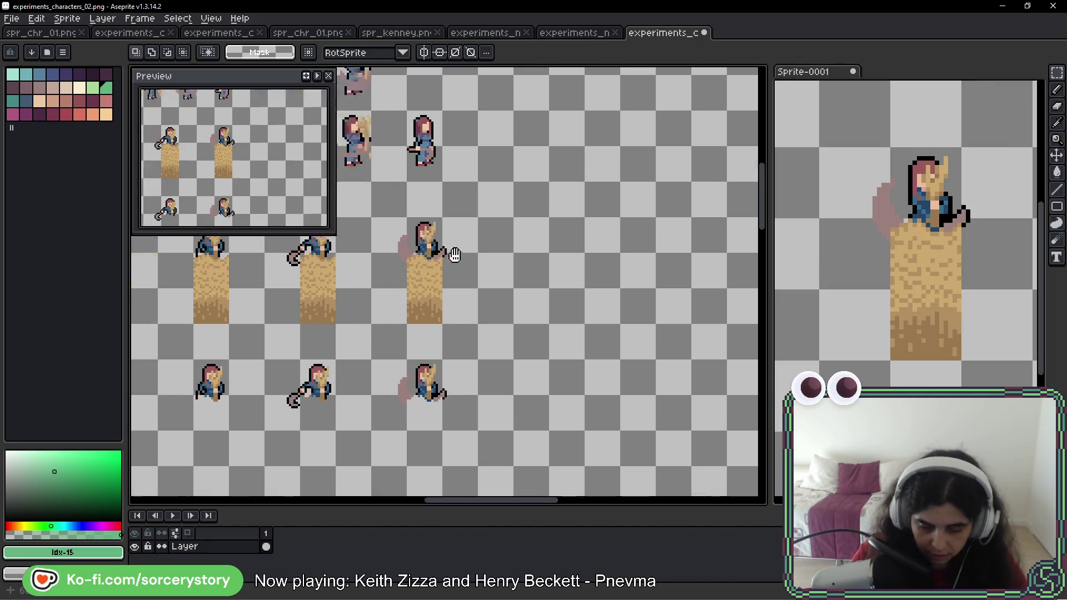
scroll(434, 258, "left", 5)
mouse_move(363, 192)
left_mouse_down()
mouse_move(434, 300)
mouse_move(761, 278)
mouse_move(400, 278)
mouse_move(590, 286)
left_mouse_up()
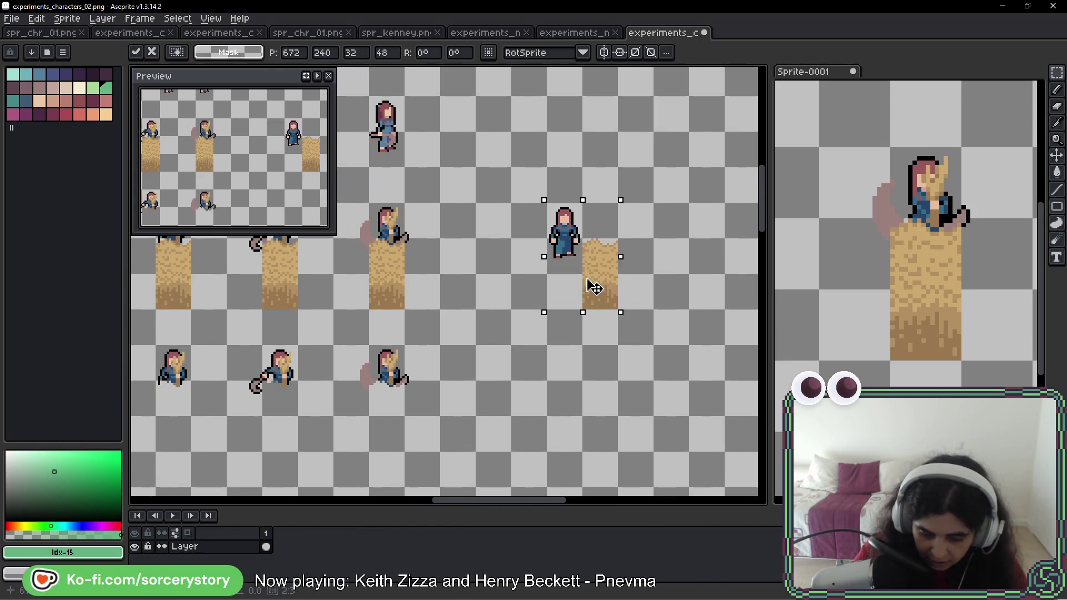
key("ctrl+d")
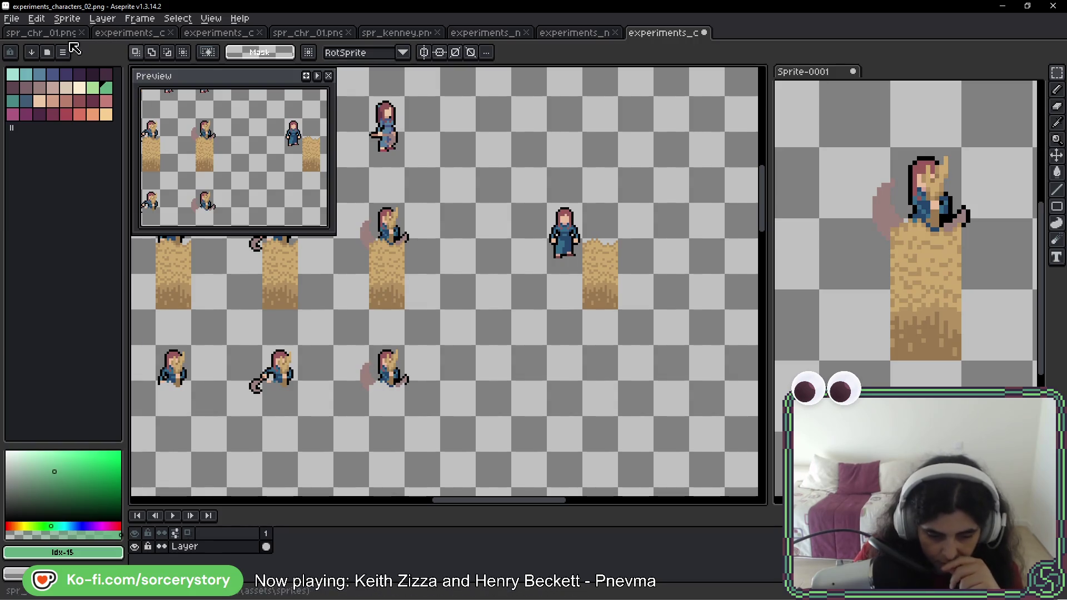
- In spr_chr_01.png, select the back-facing standing farmer sprite
left_click(300, 34)
scroll(452, 262, "down", 2)
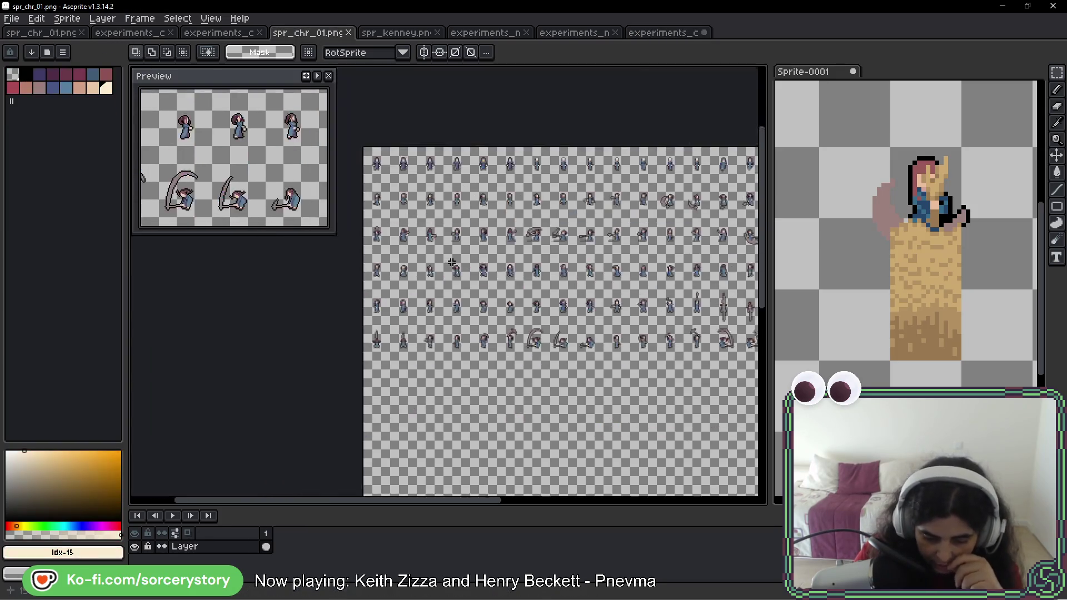
scroll(460, 214, "up", 1)
left_click_drag(564, 257, 130, 233)
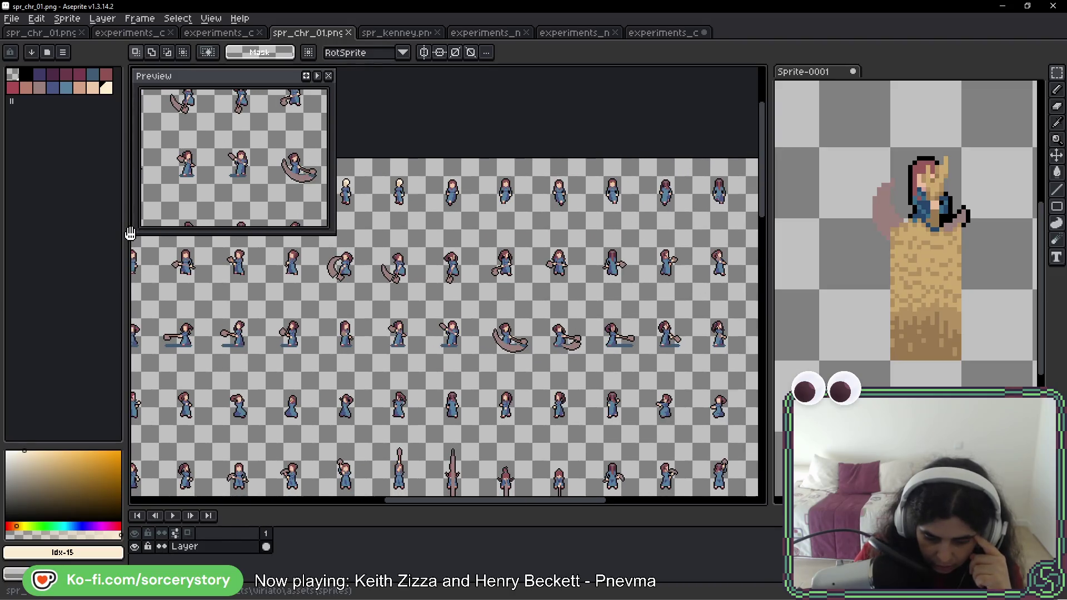
left_click_drag(483, 221, 361, 228)
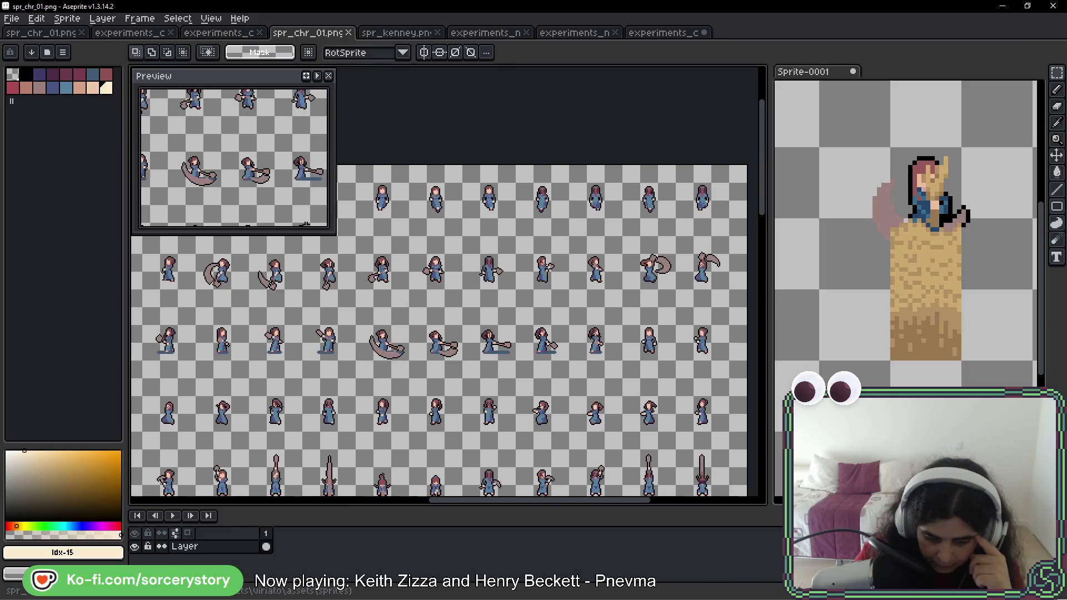
scroll(532, 224, "down", 1)
scroll(533, 222, "up", 4)
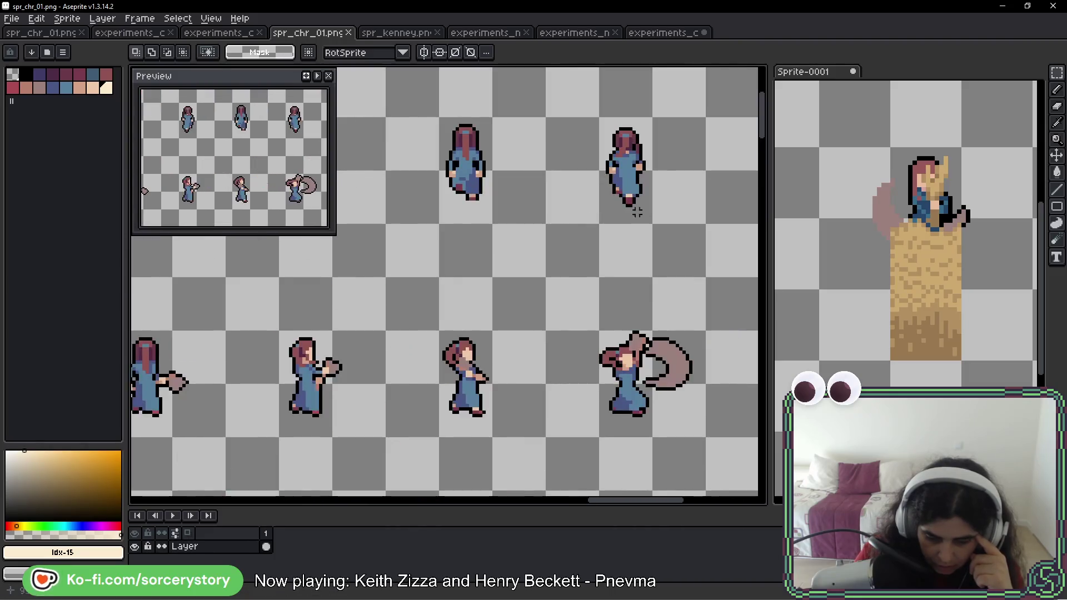
mouse_move(492, 212)
left_mouse_down()
mouse_move(426, 210)
mouse_move(514, 207)
left_mouse_up()
mouse_move(564, 133)
left_mouse_down()
mouse_move(611, 189)
mouse_move(639, 201)
left_mouse_up()
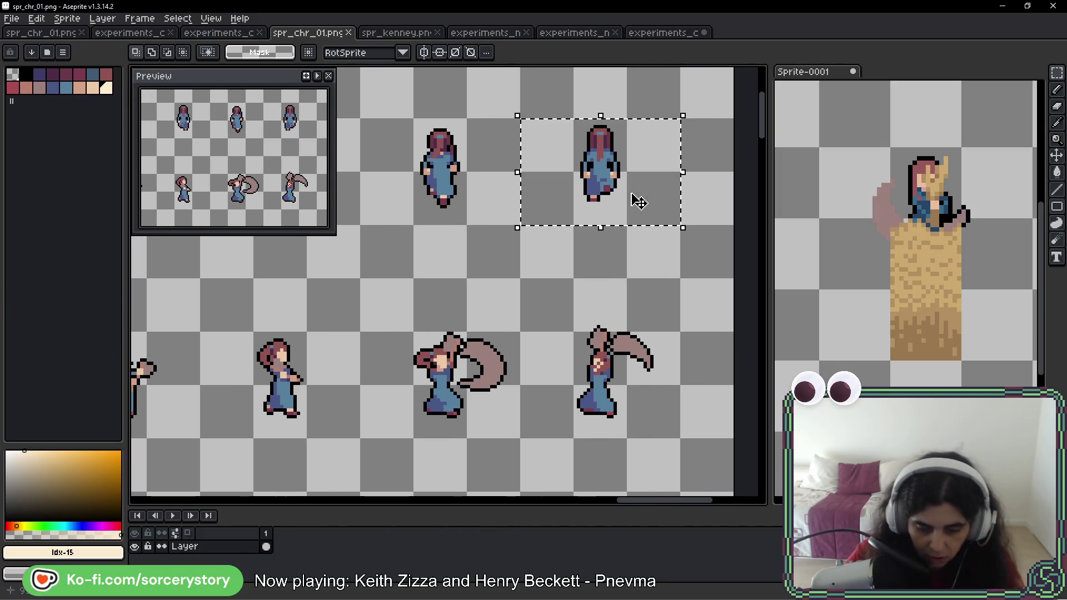
- Paste two back-facing farmers beside the standing farmer in experiments_characters_02, then show experiments_nature_02
left_click(661, 33)
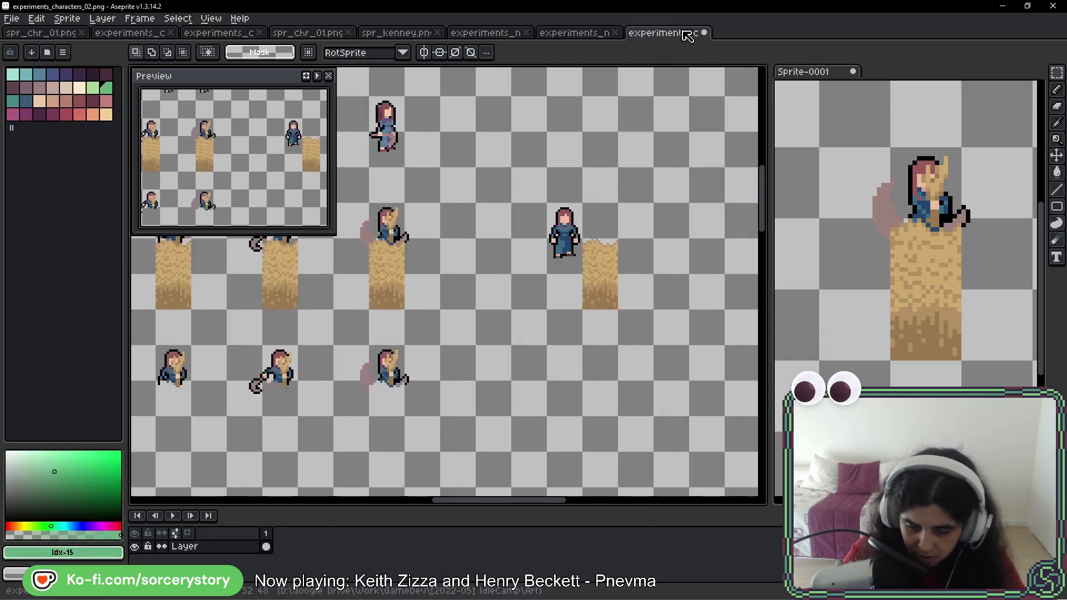
left_click_drag(639, 269, 542, 247)
key("ctrl+v")
mouse_move(453, 294)
left_mouse_down()
mouse_move(635, 236)
mouse_move(602, 241)
left_mouse_up()
left_click(598, 267)
scroll(597, 244, "up", 2)
mouse_move(590, 195)
left_mouse_down()
mouse_move(609, 248)
mouse_move(600, 254)
mouse_move(674, 222)
left_mouse_up()
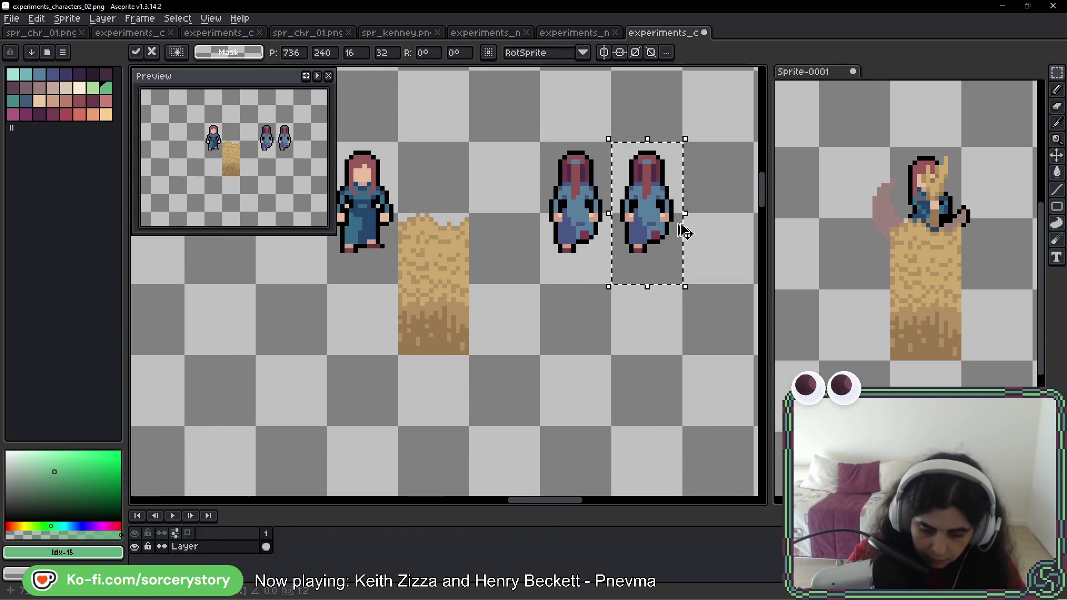
key("ctrl+d")
left_click(589, 34)
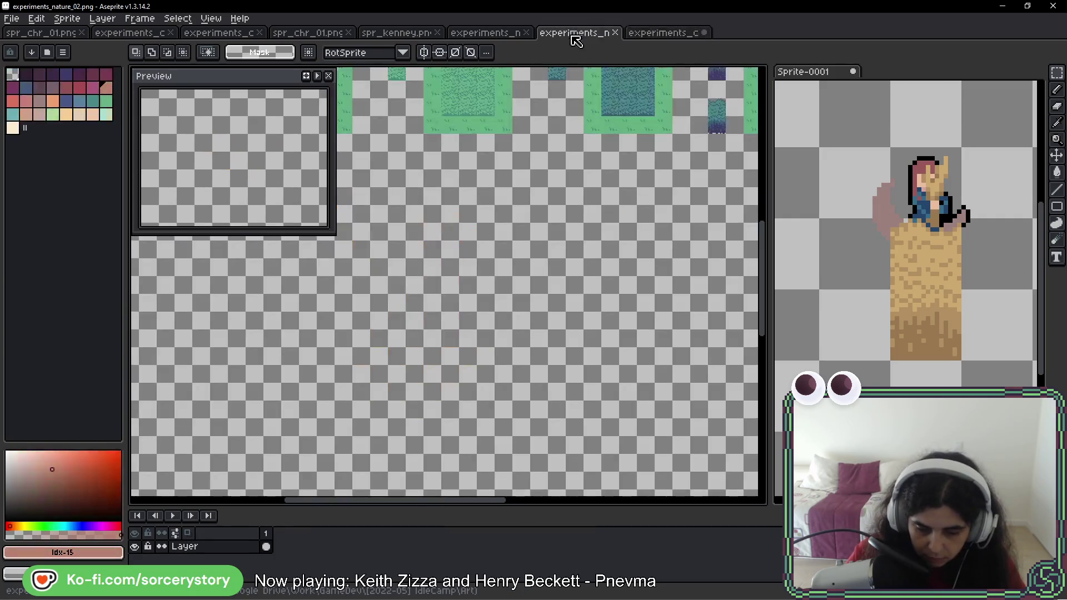
- Look through experiments_nature_01 and experiments_characters_02, then return to spr_chr_01.png's tool-swinging farmers
left_click(489, 35)
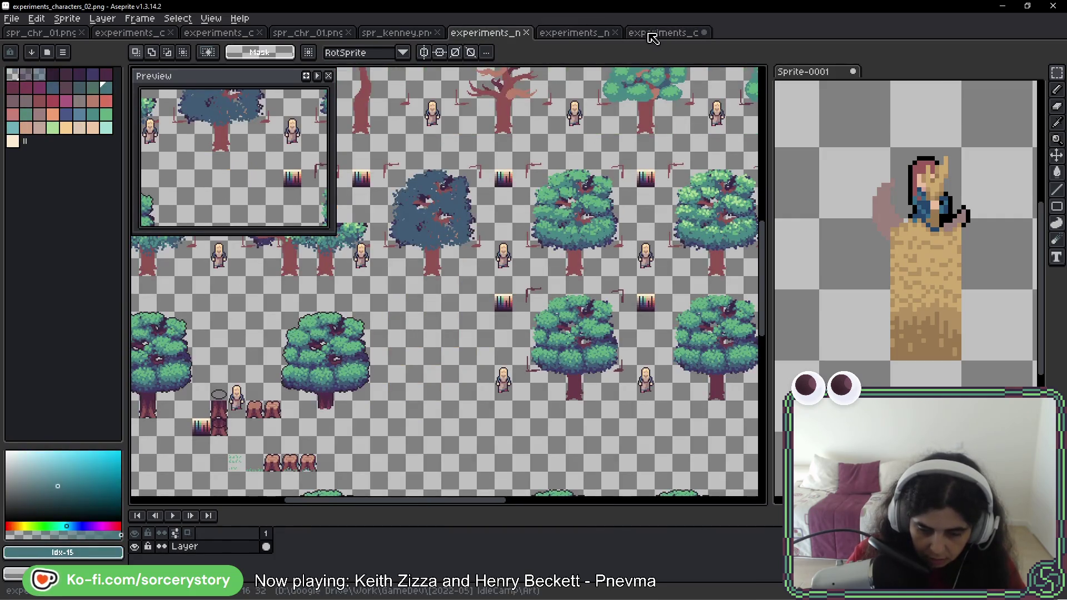
key("ctrl+Tab")
key("ctrl+Tab")
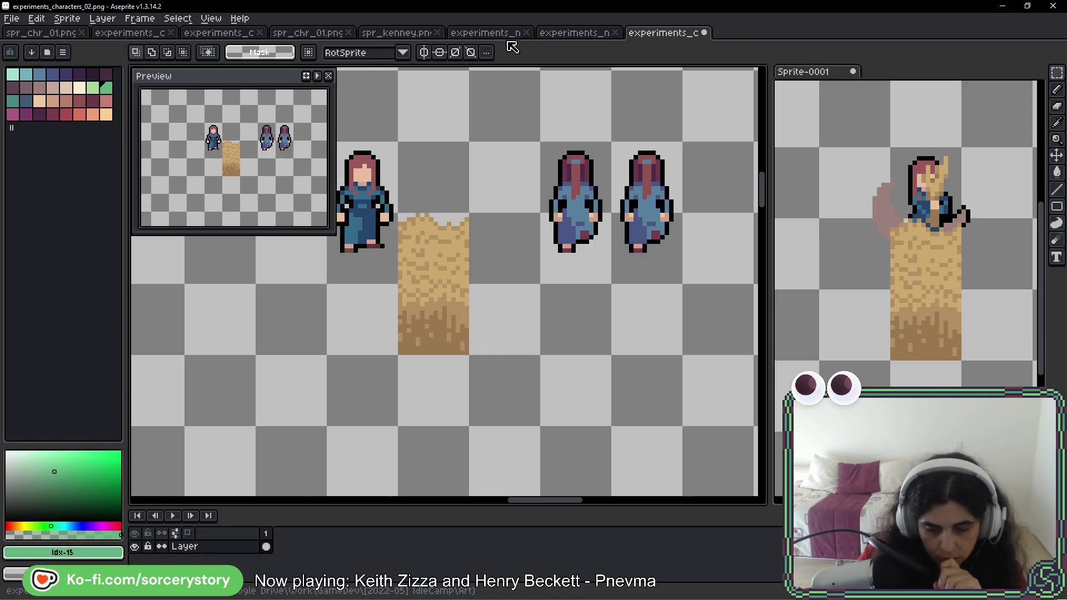
left_click(326, 39)
scroll(605, 292, "down", 3)
scroll(606, 292, "up", 2)
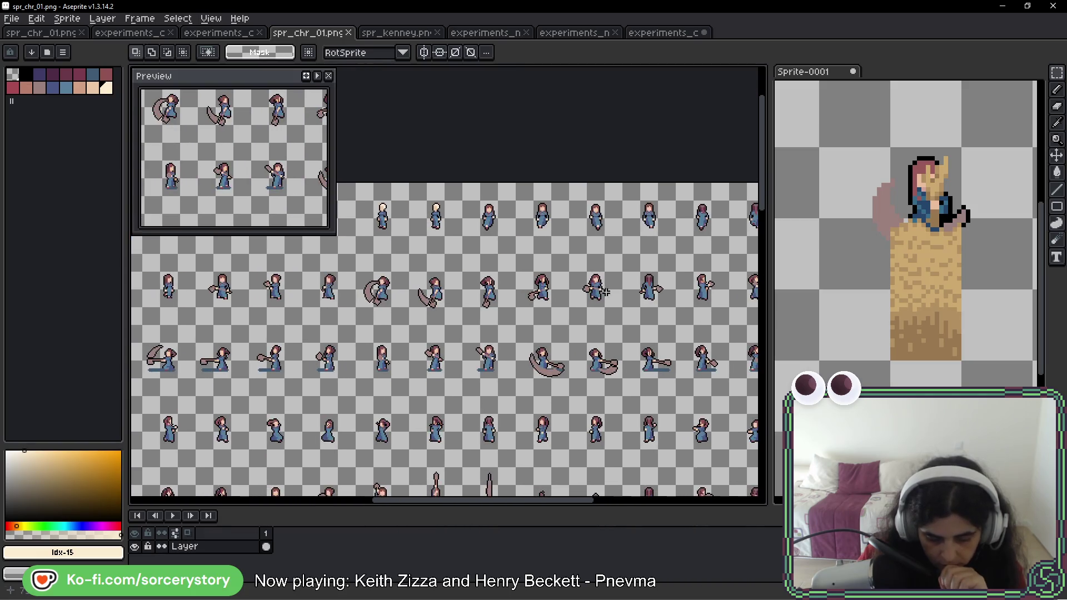
scroll(661, 325, "down", 1)
scroll(667, 311, "up", 3)
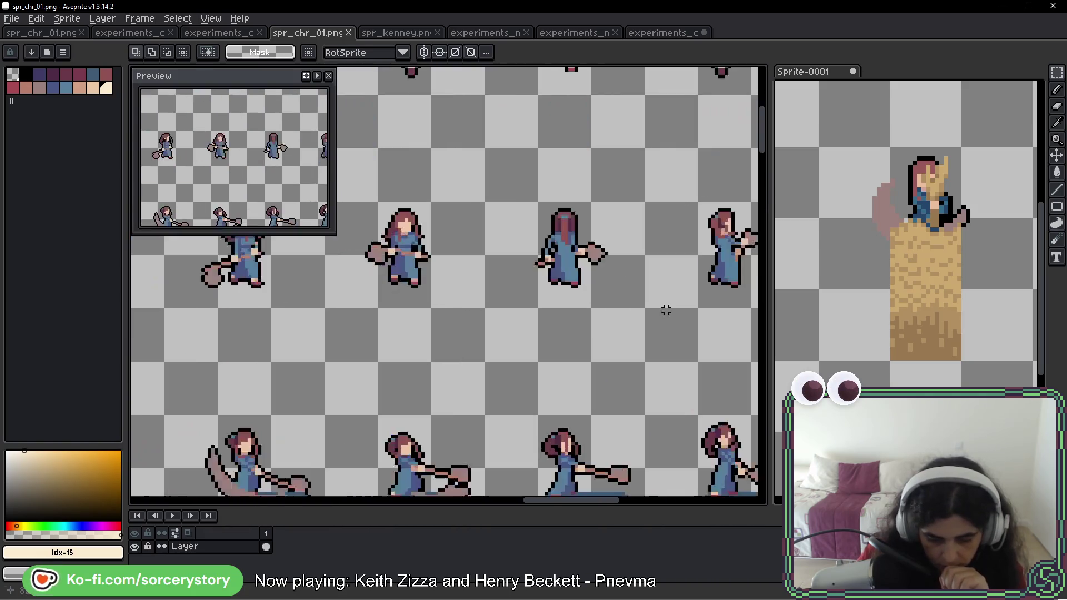
left_click_drag(666, 283, 540, 279)
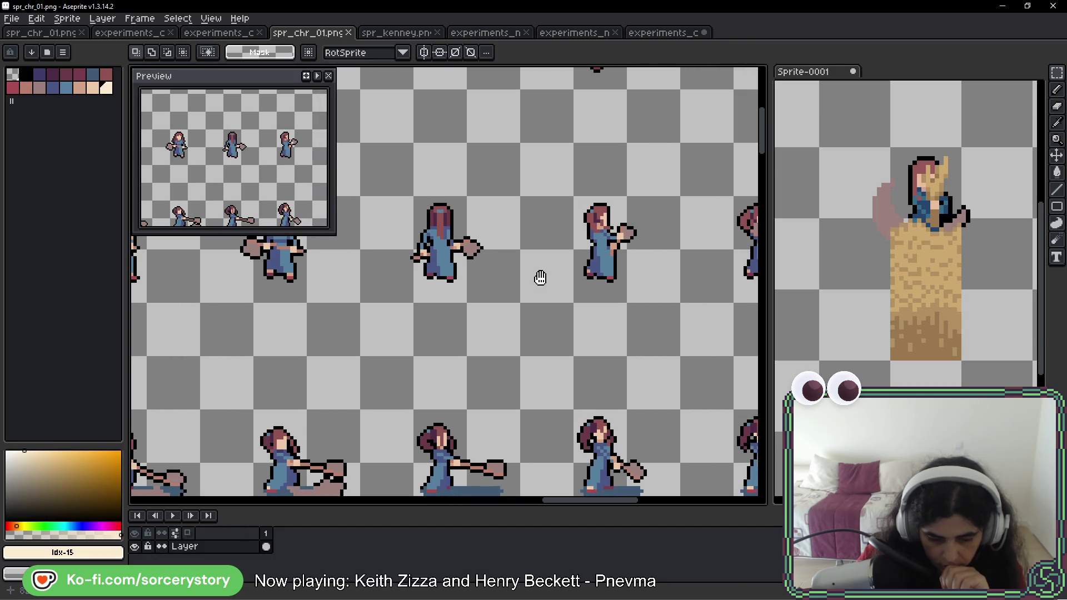